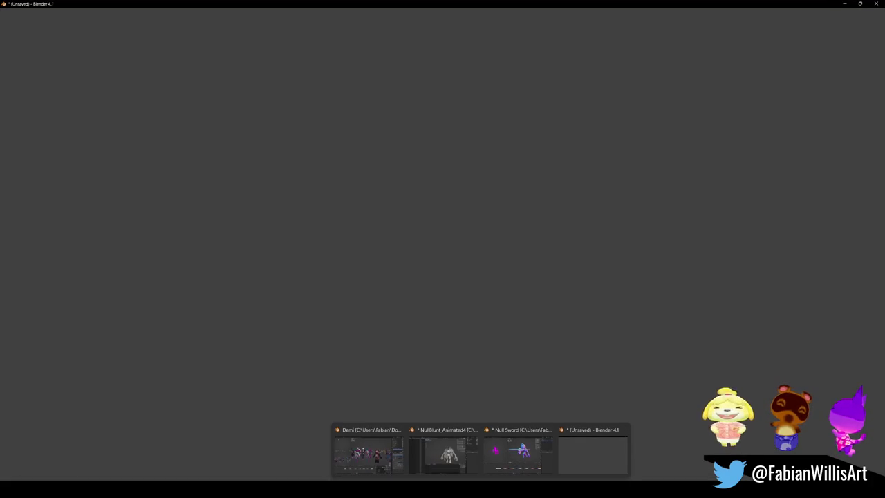
# Close the Null Sword window and discard its unsaved changes
pyautogui.click(523, 456)
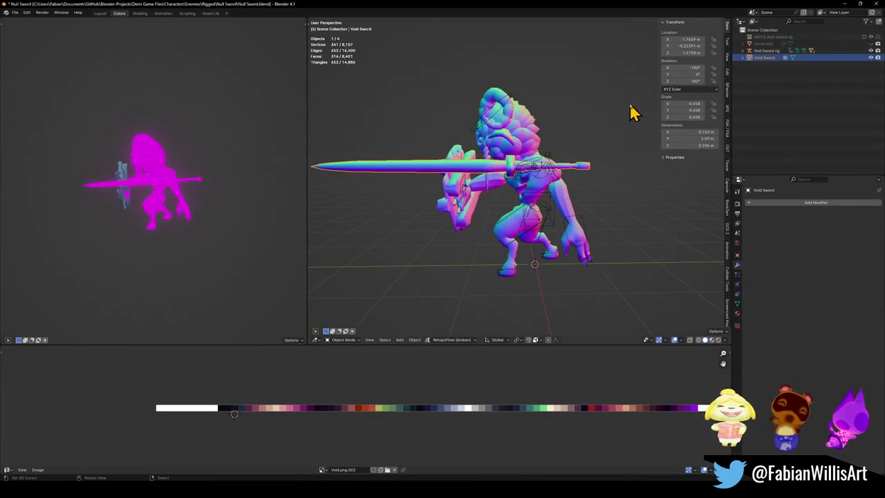
pyautogui.click(877, 3)
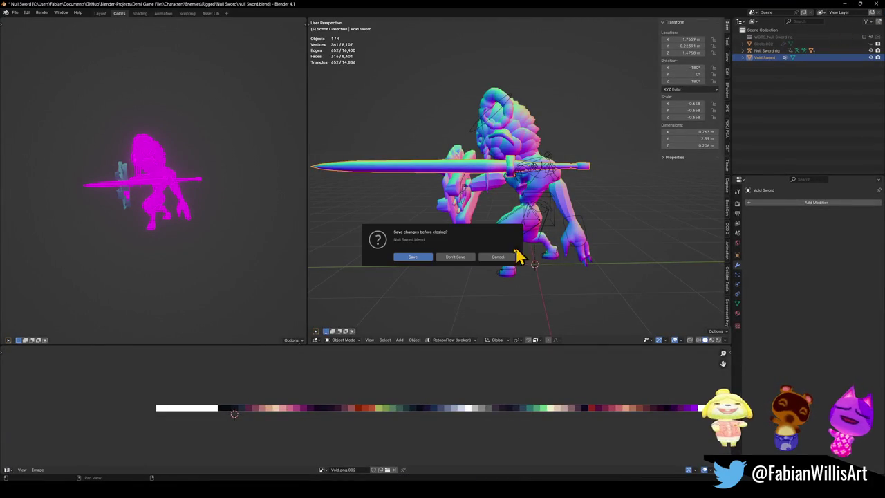
pyautogui.click(473, 258)
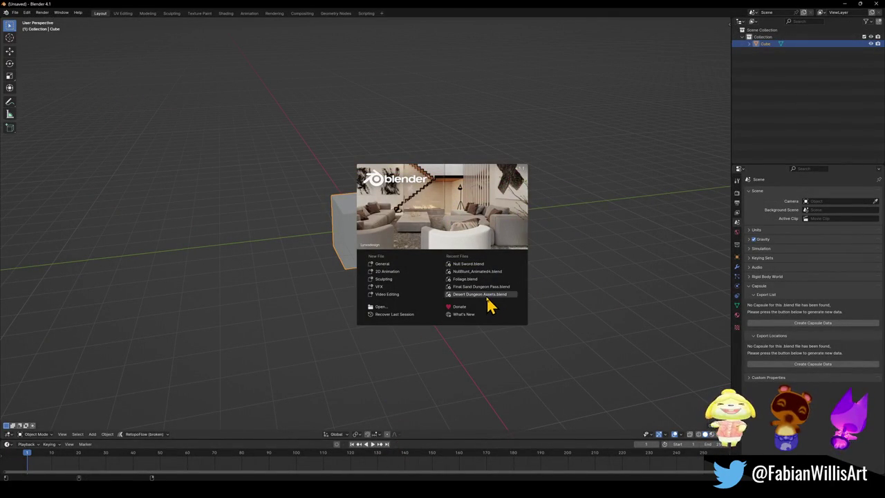
# Open Wind Push Cart.blend from recent files and hide the cart's collision object
pyautogui.click(14, 12)
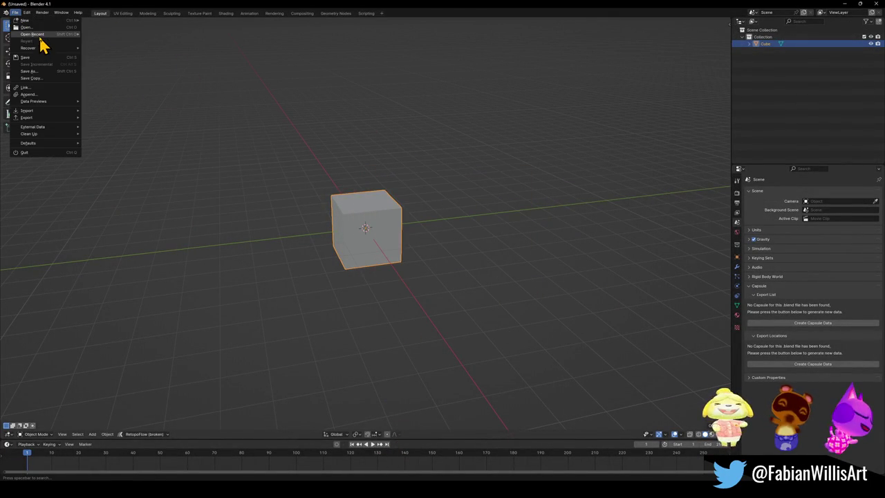
pyautogui.moveTo(32, 34)
pyautogui.click(123, 75)
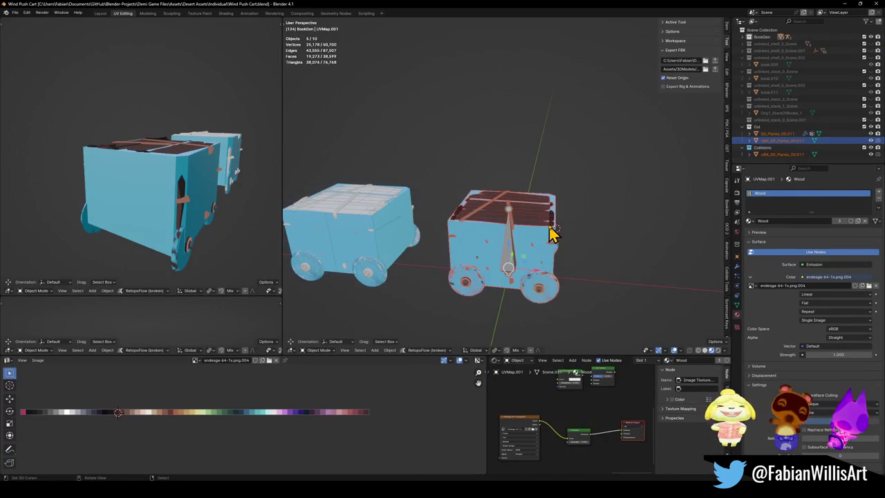
pyautogui.click(553, 234)
pyautogui.scroll(4, 579, 237)
pyautogui.moveTo(579, 237)
pyautogui.mouseDown(button='middle')
pyautogui.moveTo(539, 273)
pyautogui.moveTo(579, 302)
pyautogui.moveTo(454, 242)
pyautogui.mouseUp(button='middle')
pyautogui.press('h')
# Duplicate the SD_Planks crate in place, unparent it keeping its transform, and return to Demi
pyautogui.click(544, 286)
pyautogui.scroll(-4, 579, 302)
pyautogui.moveTo(488, 269)
pyautogui.mouseDown(button='middle')
pyautogui.moveTo(510, 253)
pyautogui.moveTo(469, 256)
pyautogui.mouseUp(button='middle')
pyautogui.scroll(2, 488, 257)
pyautogui.scroll(-3, 463, 287)
pyautogui.hotkey('shift', 'd')
pyautogui.rightClick(450, 297)
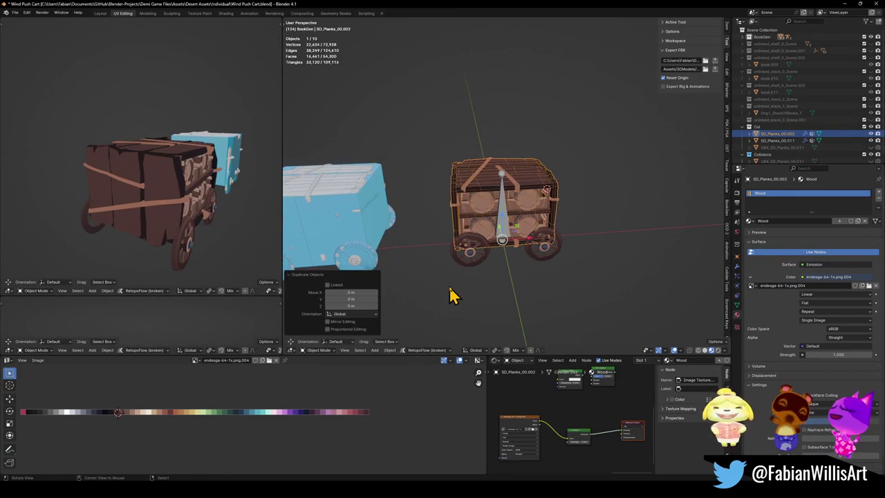
pyautogui.hotkey('alt', 'p')
pyautogui.click(449, 303)
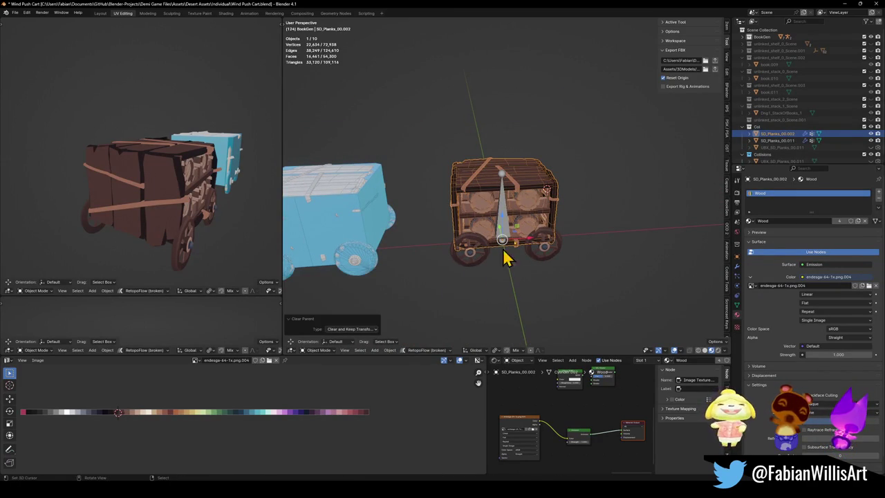
pyautogui.click(845, 6)
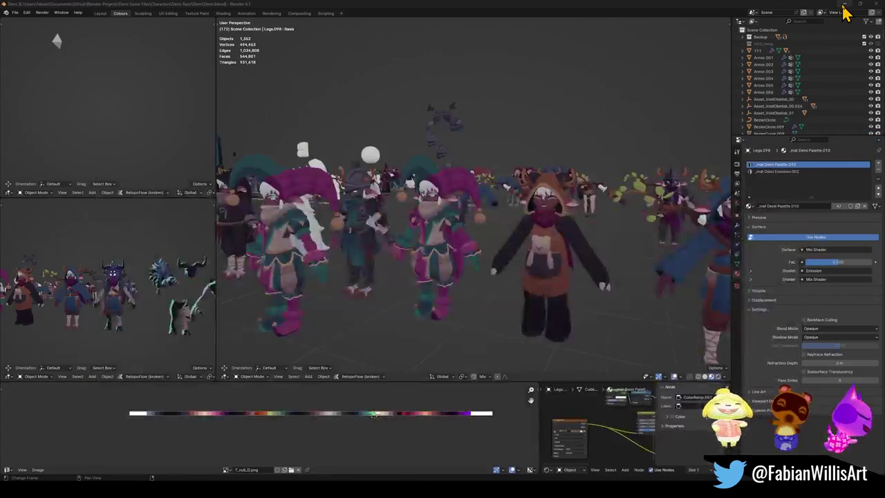
pyautogui.scroll(-3, 553, 228)
pyautogui.moveTo(560, 208); pyautogui.dragTo(566, 247, button='middle')
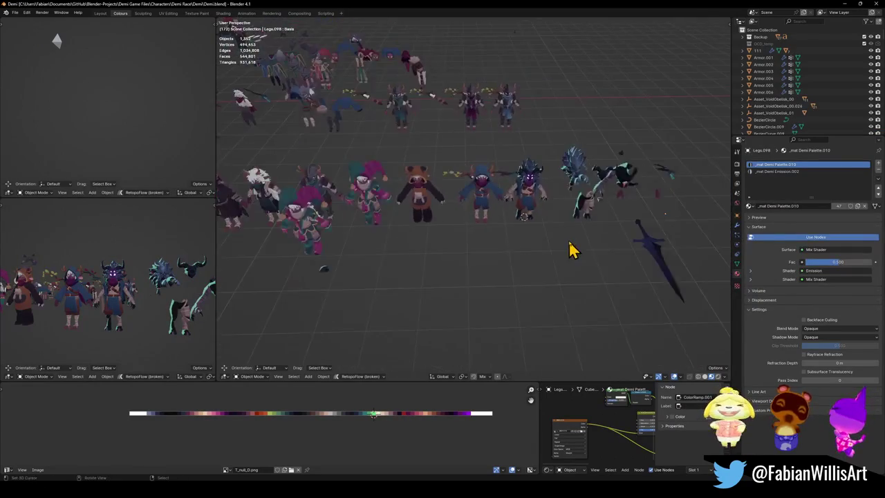
pyautogui.hotkey('ctrl', 'v')
pyautogui.hotkey('shift', 's')
pyautogui.click(544, 235)
pyautogui.press('g')
pyautogui.hotkey('shift', 'z')
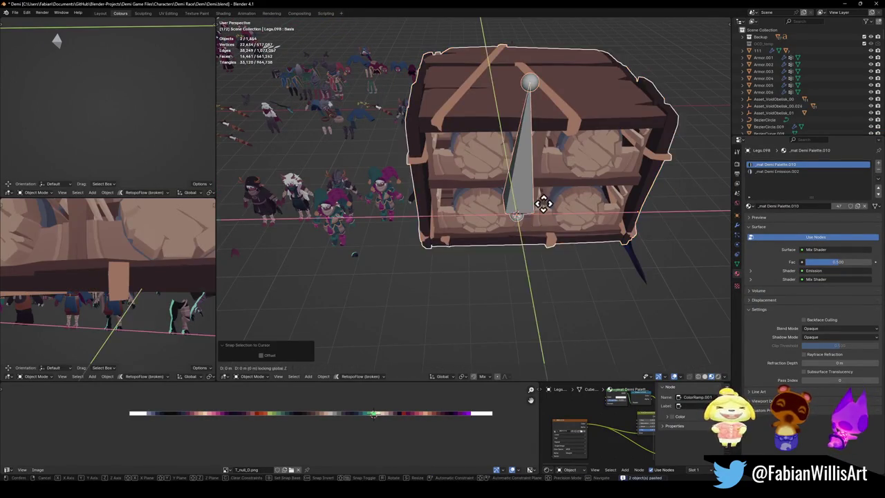
pyautogui.click(524, 301)
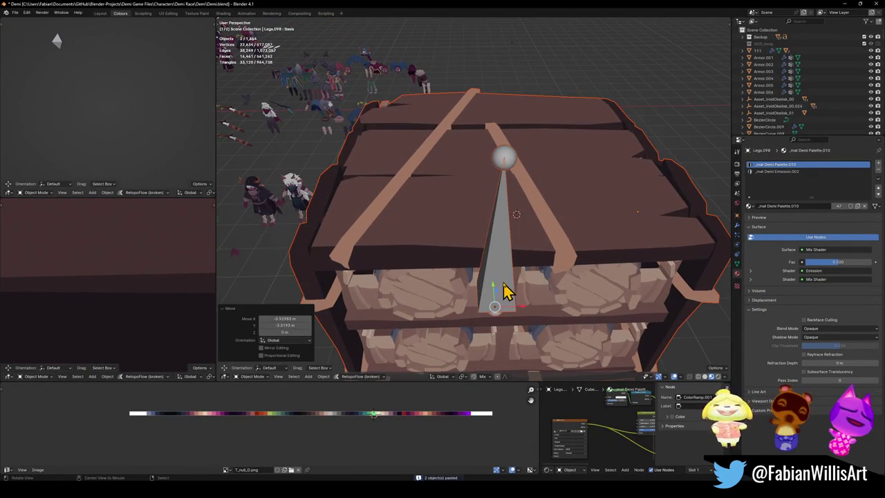
pyautogui.press('KP_Decimal')
pyautogui.press('KP_Divide')
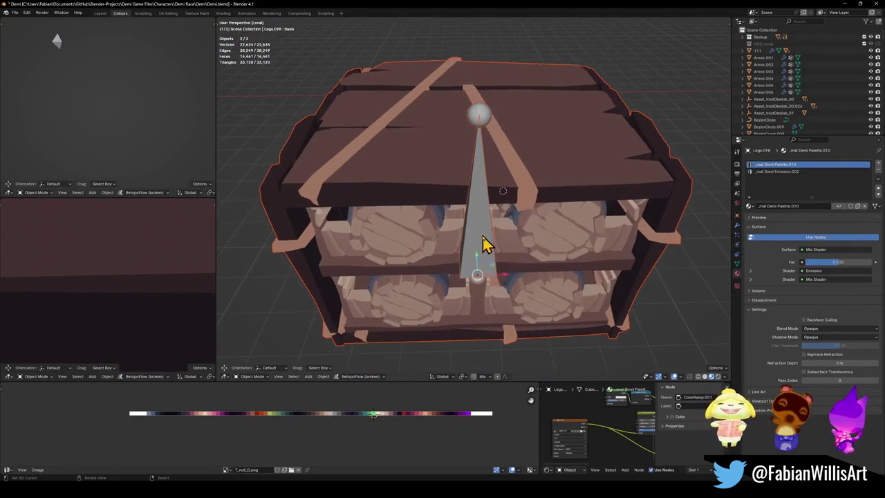
pyautogui.press('KP_1')
pyautogui.click(483, 243)
pyautogui.scroll(-5, 482, 238)
pyautogui.moveTo(458, 231)
pyautogui.mouseDown(button='middle')
pyautogui.moveTo(463, 214)
pyautogui.moveTo(510, 227)
pyautogui.mouseUp(button='middle')
pyautogui.scroll(3, 510, 227)
pyautogui.scroll(3, 486, 237)
pyautogui.click(486, 238)
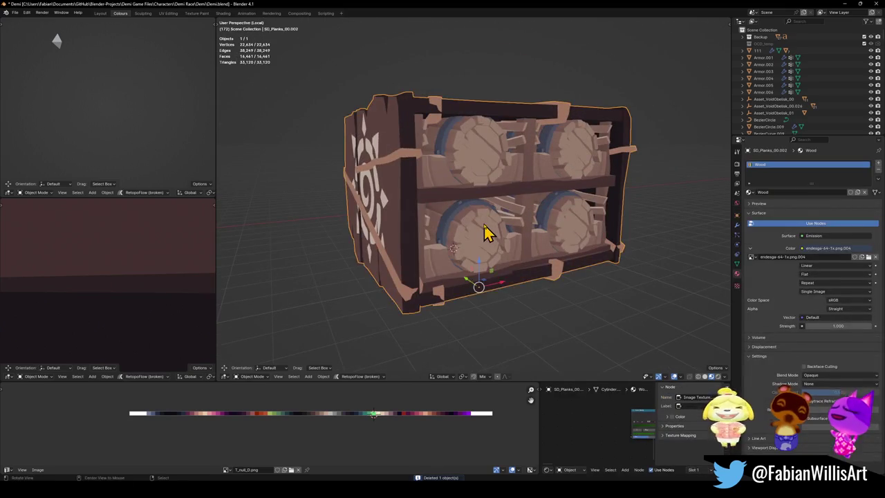
pyautogui.press('Tab')
pyautogui.scroll(2, 491, 222)
pyautogui.scroll(3, 494, 214)
pyautogui.scroll(3, 439, 214)
pyautogui.moveTo(433, 220); pyautogui.dragTo(411, 225, button='middle')
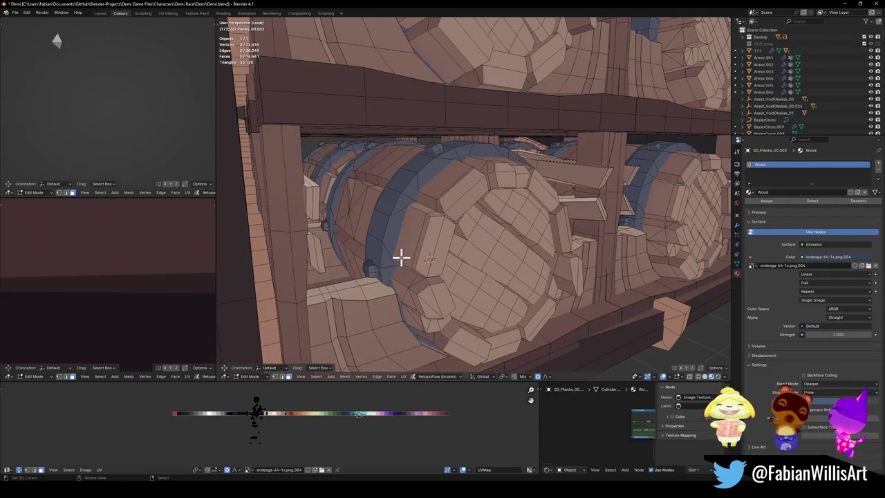
pyautogui.press('l')
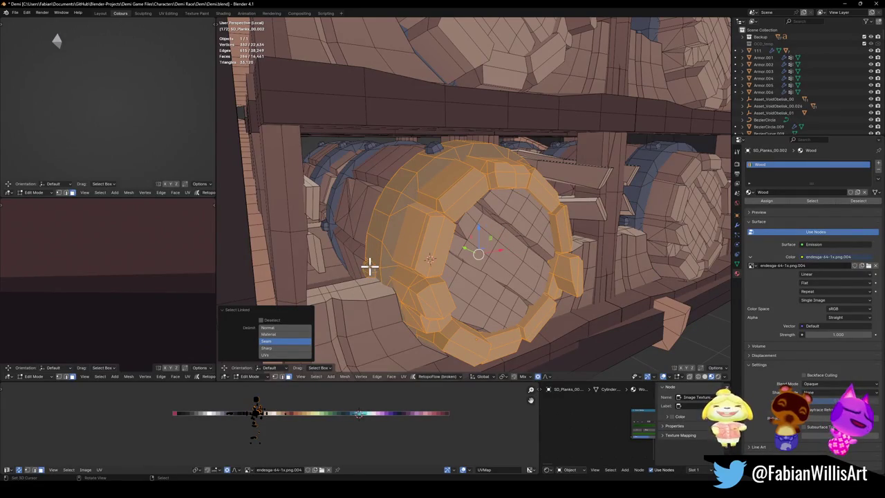
pyautogui.press('Home')
pyautogui.press('Tab')
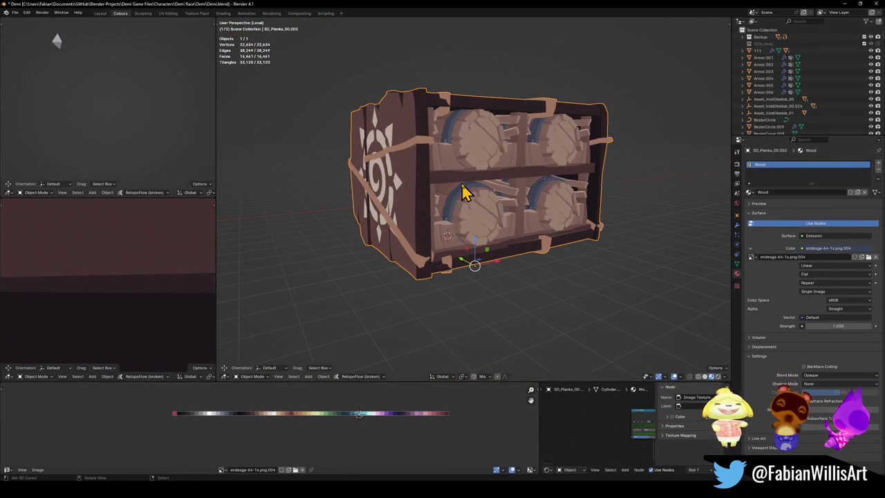
pyautogui.press('Delete')
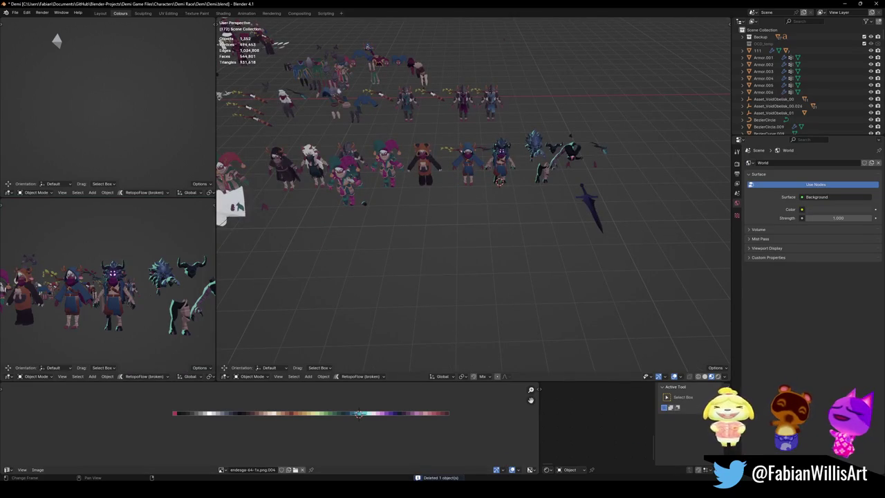
pyautogui.click(559, 465)
# Open Desert Dungeon Assets1.blend without saving the cart file
pyautogui.click(14, 13)
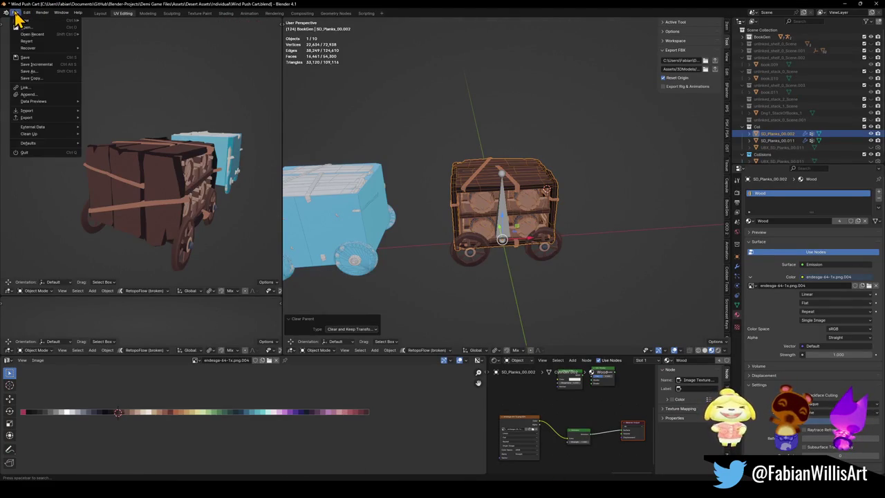
pyautogui.moveTo(32, 34)
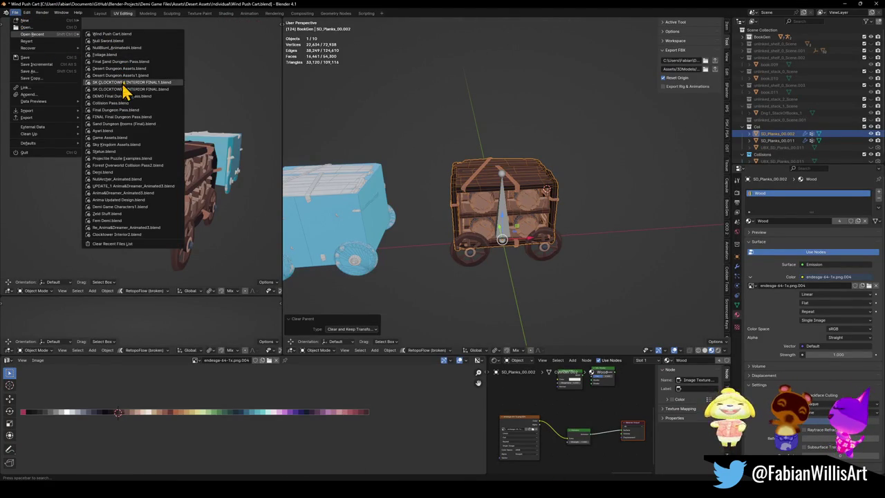
pyautogui.click(155, 83)
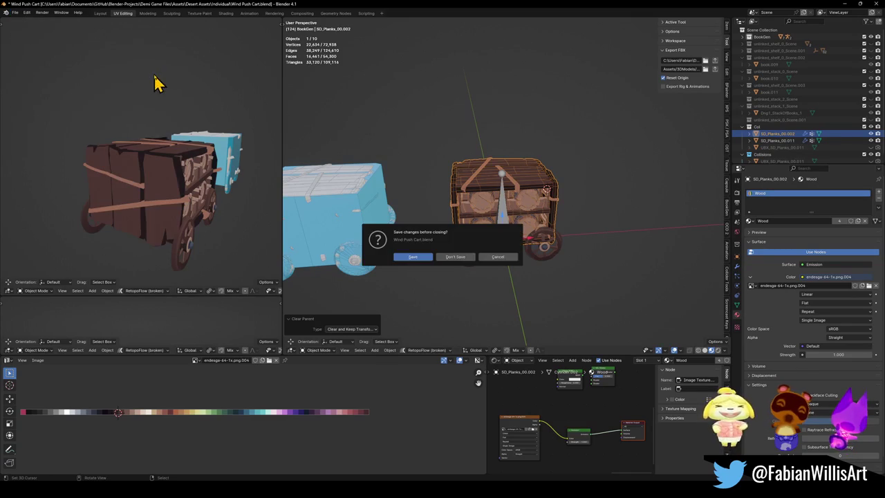
pyautogui.click(468, 257)
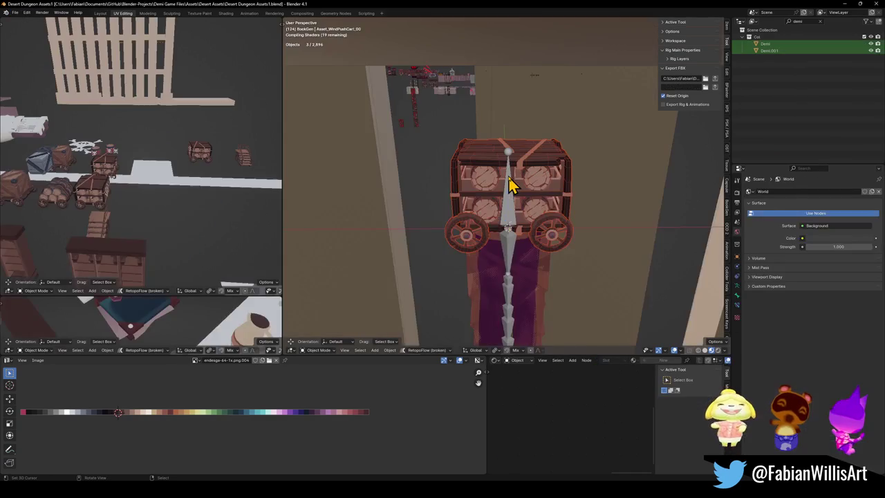
# Copy the wooden barrel SD_Barrel_00 and paste it into the Demi lineup
pyautogui.moveTo(419, 89)
pyautogui.mouseDown(button='middle')
pyautogui.moveTo(443, 103)
pyautogui.moveTo(465, 154)
pyautogui.moveTo(454, 157)
pyautogui.moveTo(488, 186)
pyautogui.moveTo(459, 200)
pyautogui.moveTo(536, 205)
pyautogui.moveTo(557, 232)
pyautogui.moveTo(603, 237)
pyautogui.mouseUp(button='middle')
pyautogui.click(602, 237)
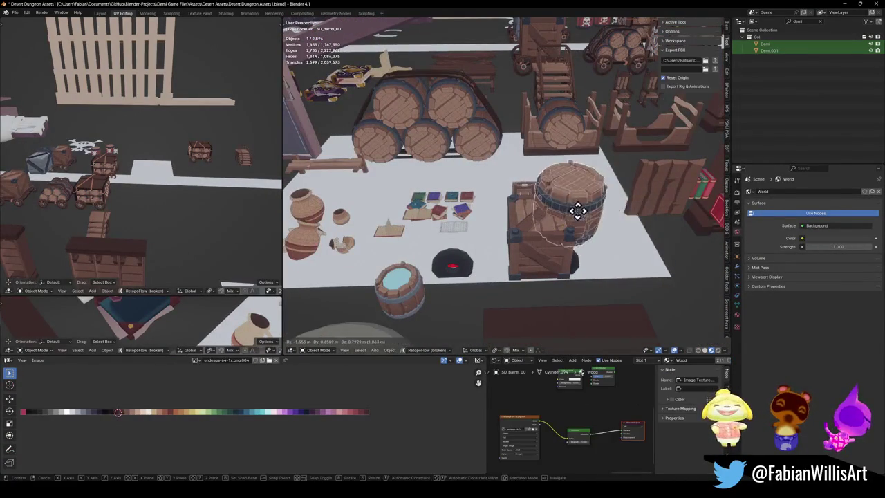
pyautogui.hotkey('ctrl', 'c')
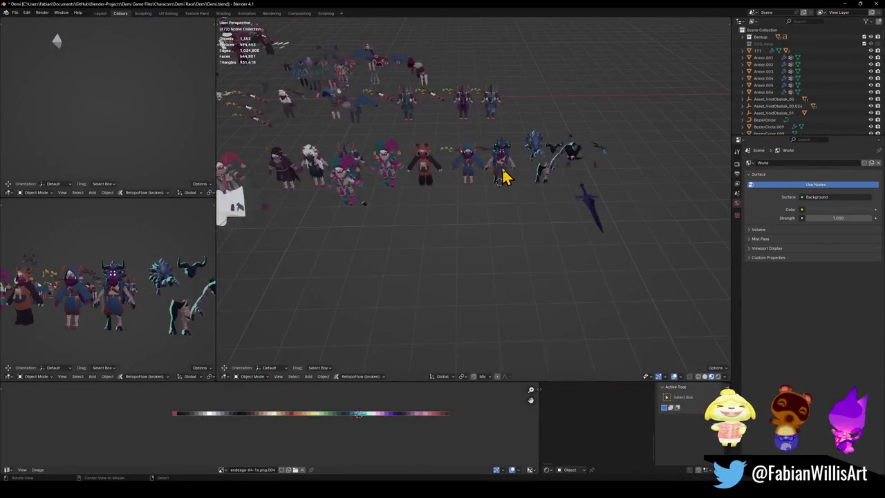
pyautogui.scroll(5, 504, 177)
pyautogui.hotkey('ctrl', 'v')
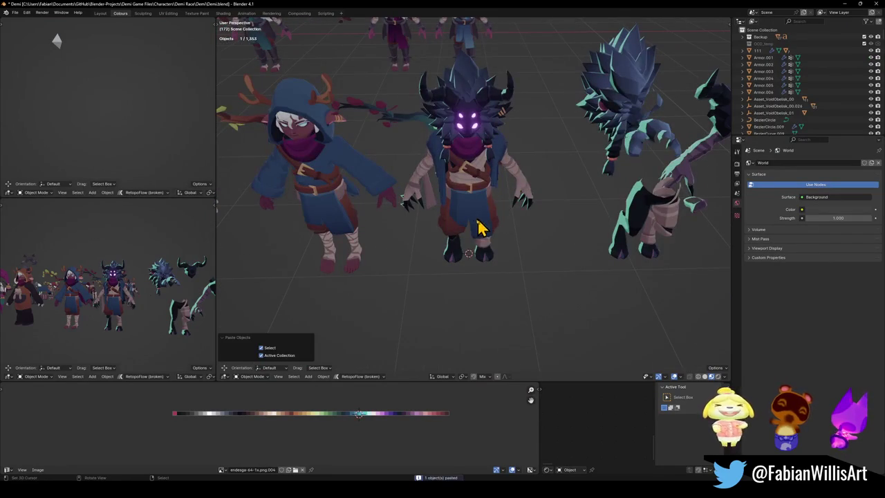
# Snap the barrel to the 3D cursor, then undo a first resize attempt
pyautogui.hotkey('shift', 's')
pyautogui.click(498, 180)
pyautogui.scroll(-4, 500, 168)
pyautogui.scroll(-2, 508, 174)
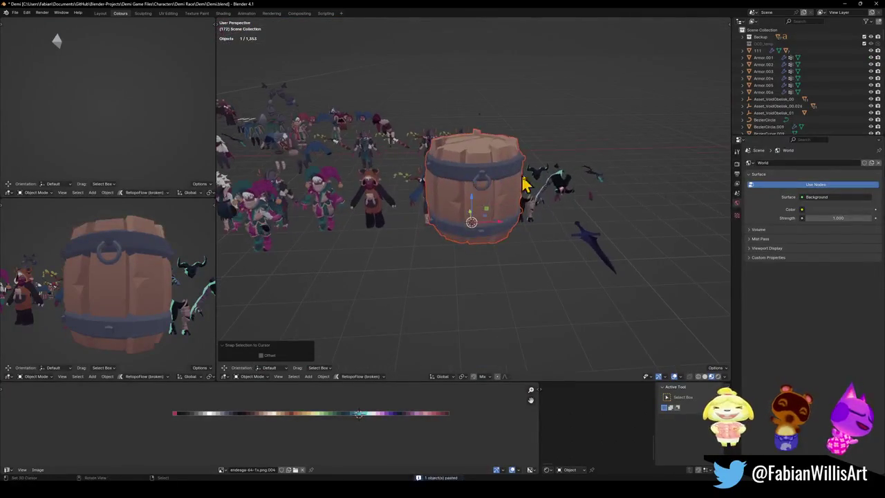
pyautogui.press('s')
pyautogui.click(495, 208)
pyautogui.scroll(4, 500, 211)
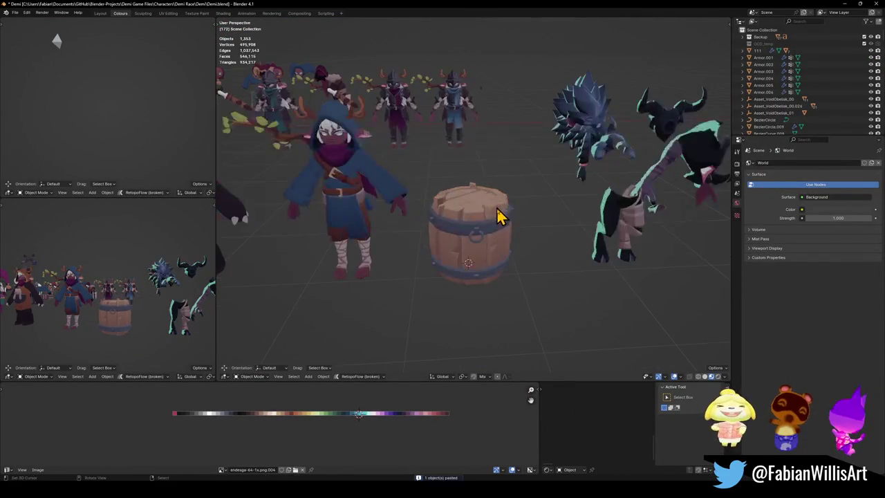
pyautogui.press('s')
pyautogui.press('Escape')
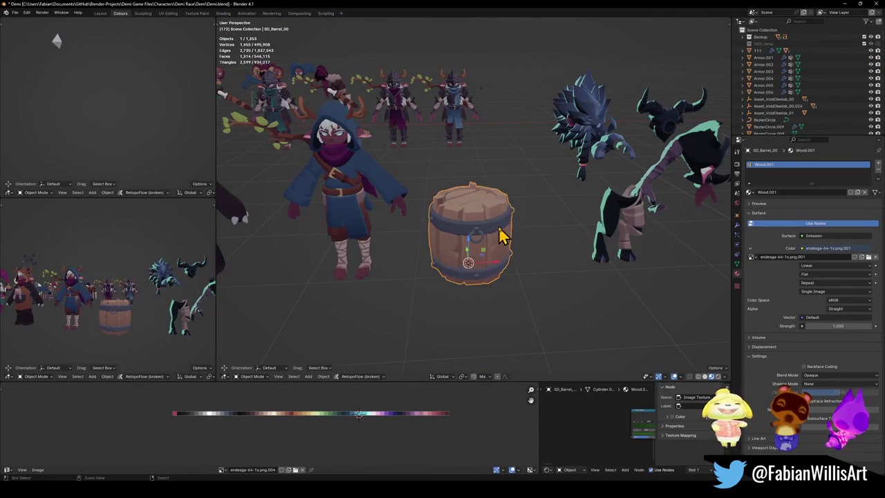
pyautogui.hotkey('alt', 'a')
pyautogui.hotkey('ctrl', 'z')
# Shrink the barrel to about 0.27 and place it on the floor in front of the jesters
pyautogui.moveTo(500, 233); pyautogui.dragTo(509, 198, button='middle')
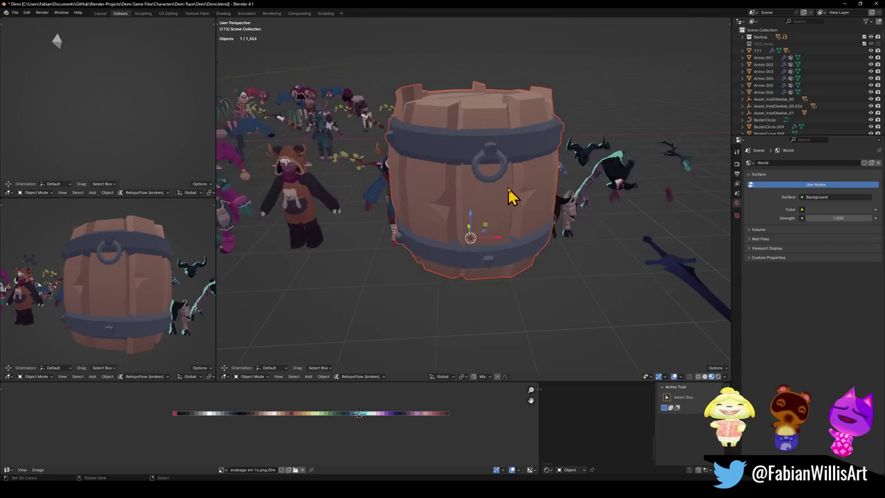
pyautogui.click(532, 165)
pyautogui.press('s')
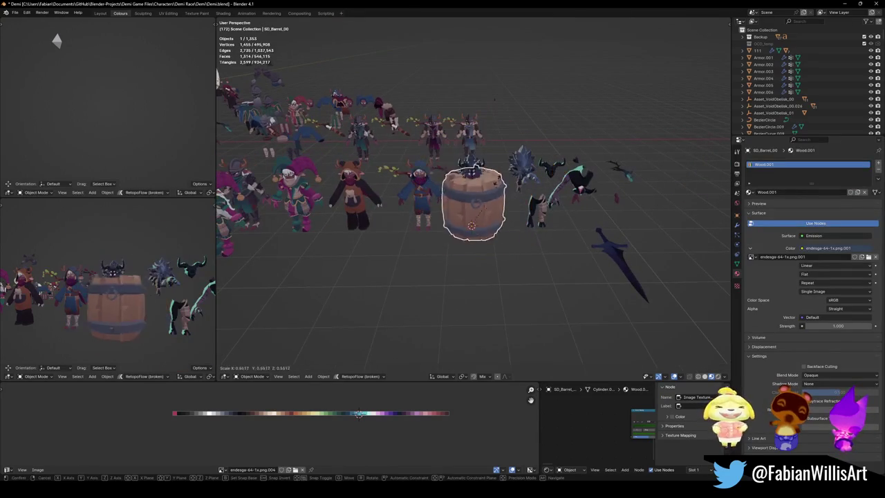
pyautogui.click(482, 209)
pyautogui.press('g')
pyautogui.press('y')
pyautogui.click(484, 272)
pyautogui.moveTo(484, 272); pyautogui.dragTo(564, 269, button='middle')
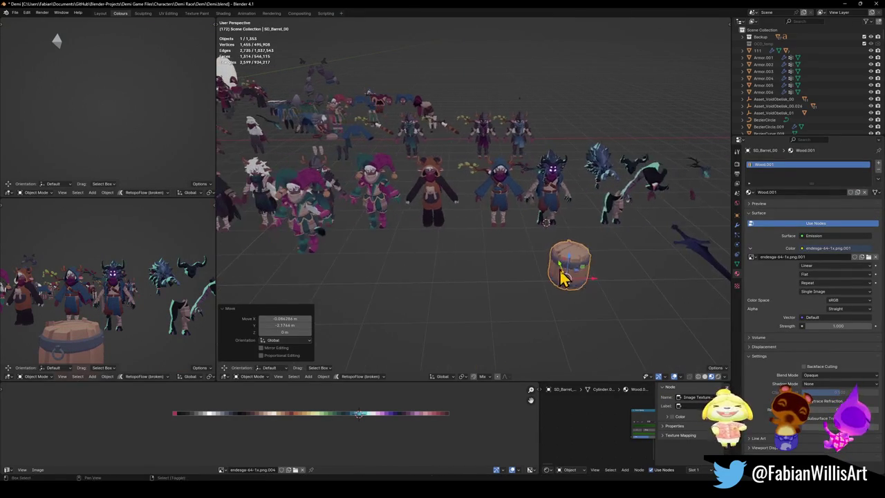
pyautogui.press('g')
pyautogui.hotkey('shift', 'z')
pyautogui.click(408, 249)
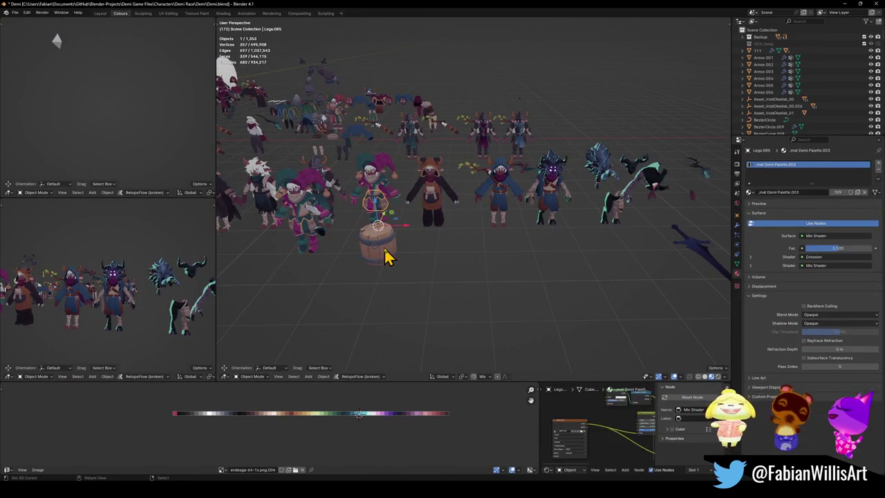
# Scale the barrel by about 0.77, nudge its position, and apply its rotation and scale
pyautogui.press('KP_Decimal')
pyautogui.press('s')
pyautogui.moveTo(444, 231)
pyautogui.mouseDown(button='middle')
pyautogui.moveTo(474, 206)
pyautogui.moveTo(470, 224)
pyautogui.mouseUp(button='middle')
pyautogui.click(473, 205)
pyautogui.press('g')
pyautogui.click(478, 290)
pyautogui.moveTo(478, 291)
pyautogui.mouseDown(button='middle')
pyautogui.moveTo(537, 265)
pyautogui.moveTo(482, 248)
pyautogui.moveTo(503, 251)
pyautogui.moveTo(510, 239)
pyautogui.mouseUp(button='middle')
pyautogui.scroll(-5, 503, 241)
pyautogui.scroll(5, 496, 231)
pyautogui.hotkey('ctrl', 'a')
pyautogui.click(509, 231)
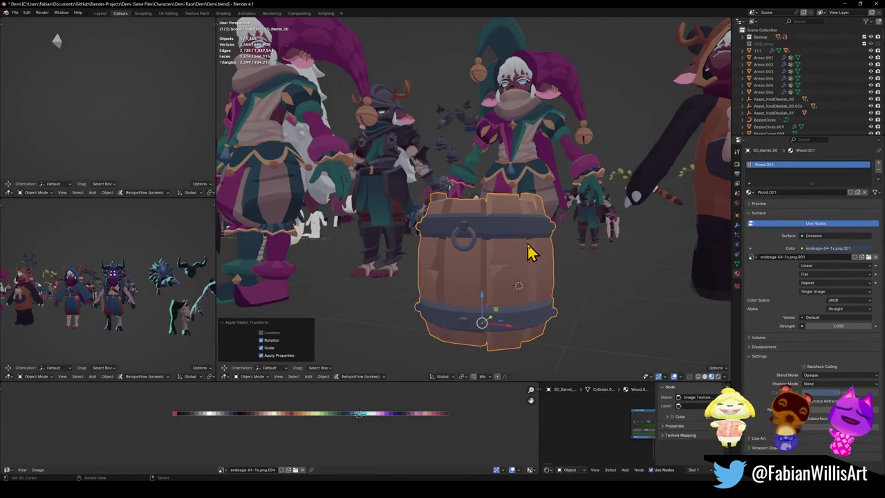
# In Edit Mode from the front view, bisect the barrel horizontally through its middle
pyautogui.press('Tab')
pyautogui.press('a')
pyautogui.hotkey('alt', 'a')
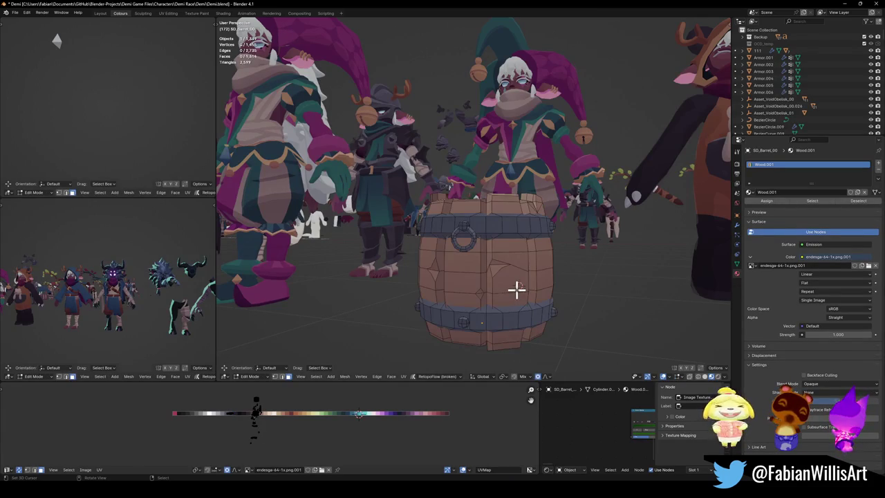
pyautogui.press('KP_1')
pyautogui.press('a')
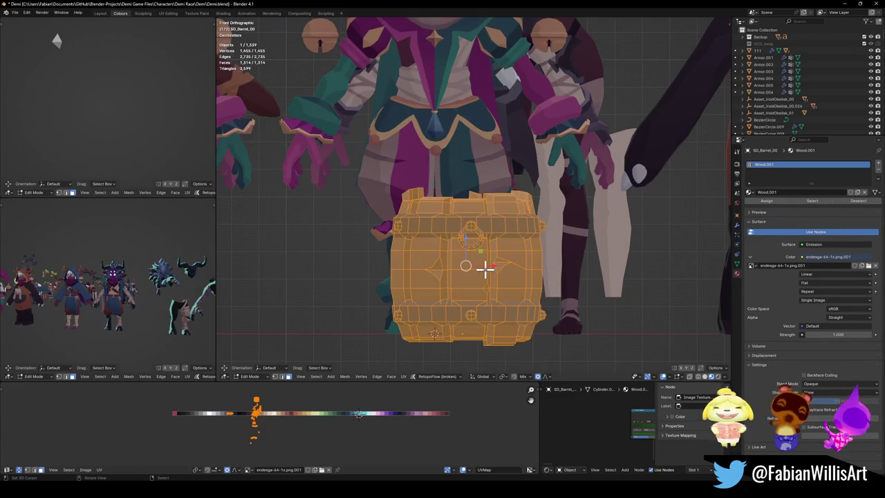
pyautogui.hotkey('alt', 'a')
pyautogui.press('a')
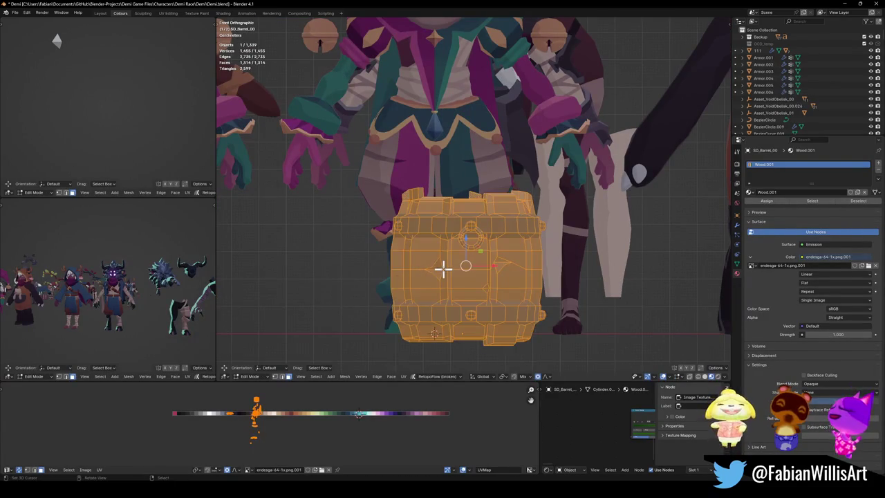
pyautogui.hotkey('shift', 'k')
pyautogui.moveTo(374, 268); pyautogui.dragTo(415, 267)
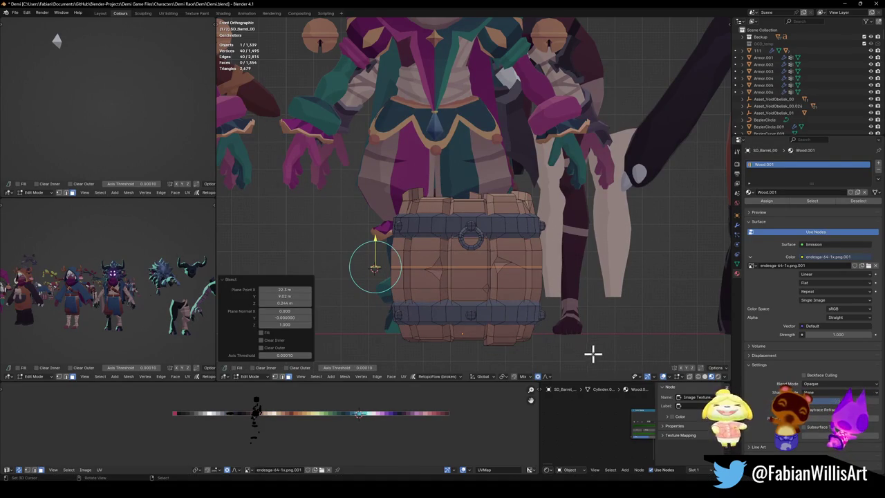
# Scale the middle cut with proportional falloff to reshape the barrel's bulge
pyautogui.click(544, 381)
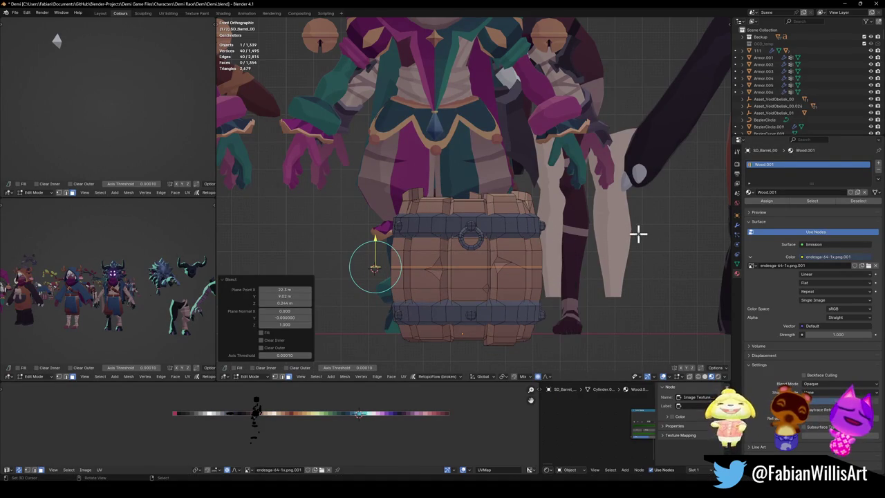
pyautogui.press('s')
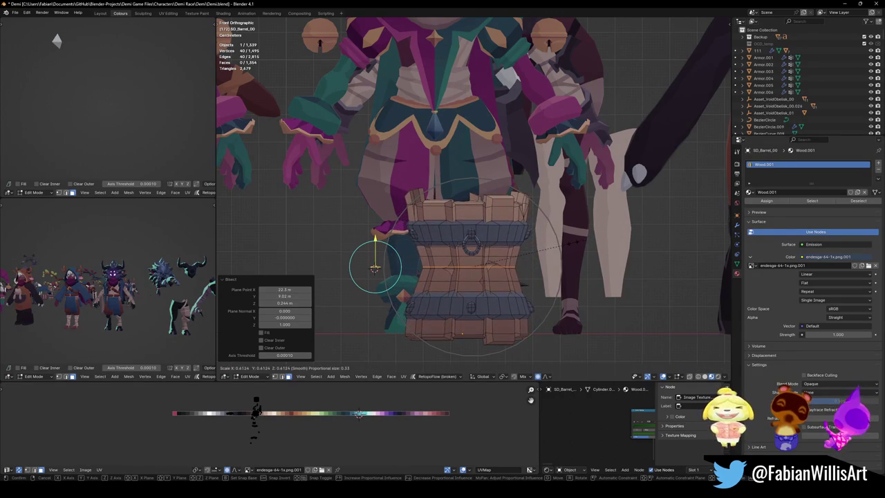
pyautogui.scroll(-2, 578, 243)
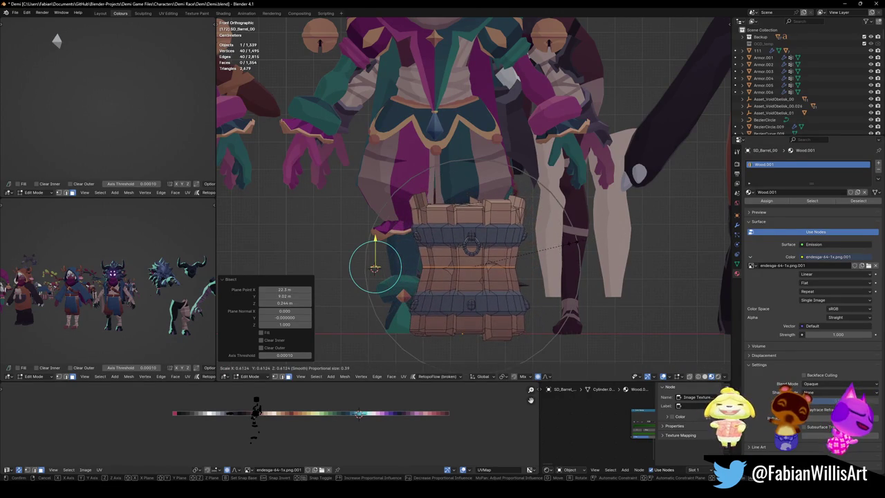
pyautogui.click(610, 230)
pyautogui.press('s')
pyautogui.click(592, 233)
pyautogui.press('s')
pyautogui.scroll(1, 585, 231)
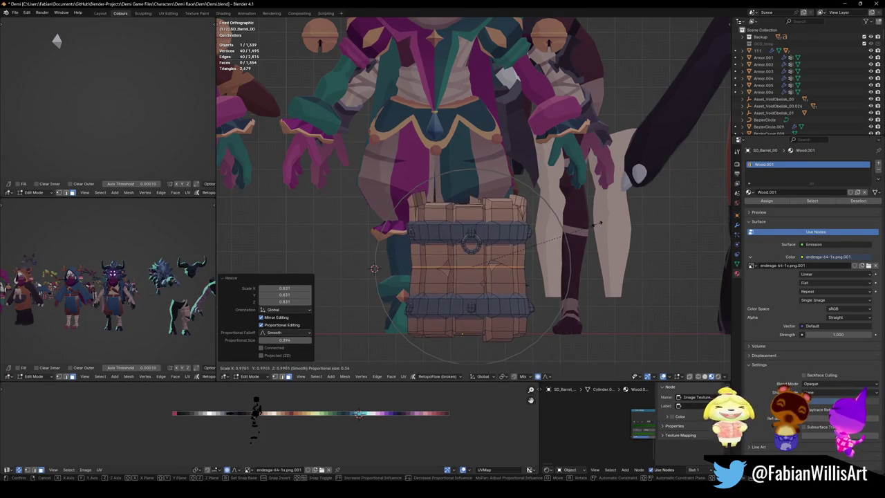
pyautogui.click(602, 220)
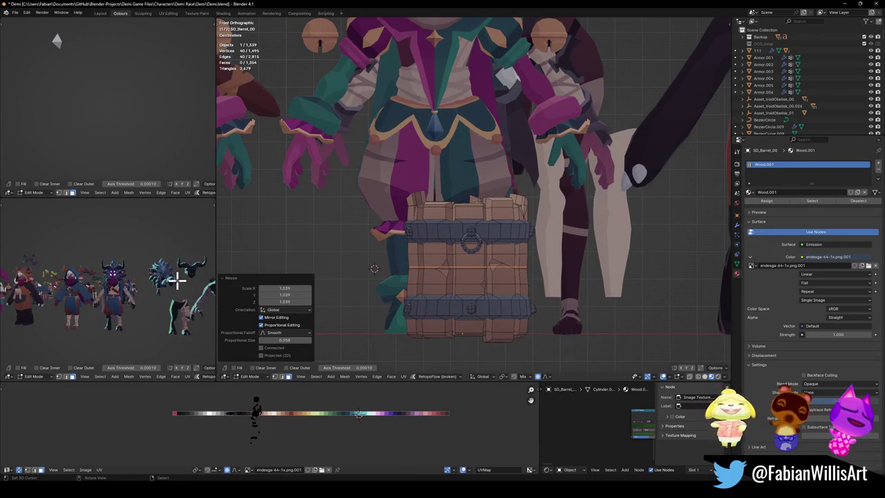
# Frame the barrel and rescale its middle edge loop with smooth falloff
pyautogui.press('KP_Decimal')
pyautogui.press('KP_Divide')
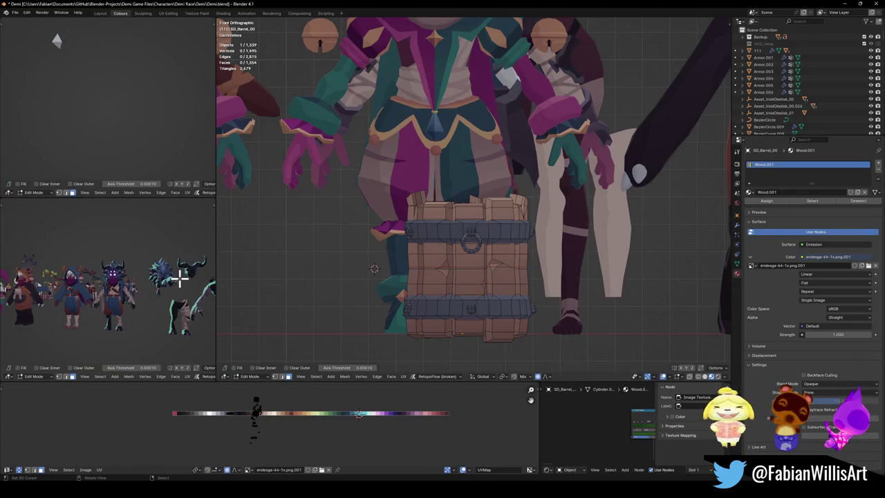
pyautogui.press('a')
pyautogui.press('KP_Decimal')
pyautogui.scroll(-2, 179, 277)
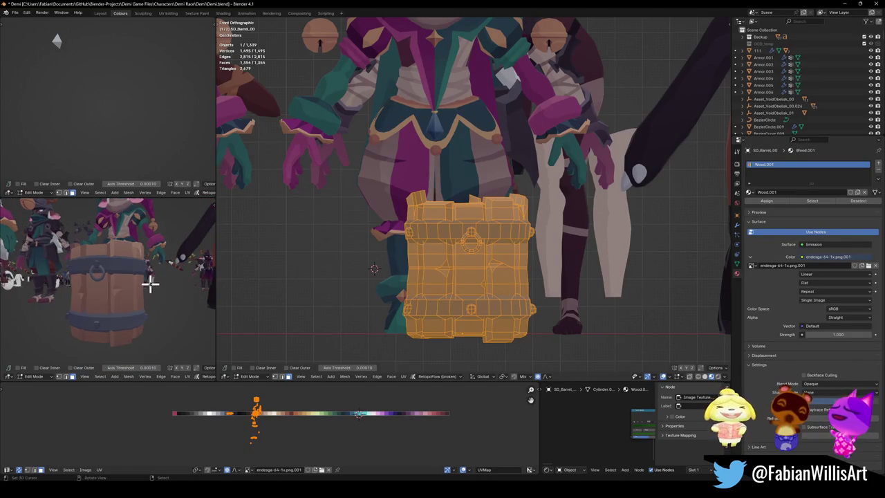
pyautogui.hotkey('alt', 'a')
pyautogui.keyDown('alt'); pyautogui.click(429, 265); pyautogui.keyUp('alt')
pyautogui.press('s')
pyautogui.scroll(3, 563, 261)
pyautogui.click(570, 258)
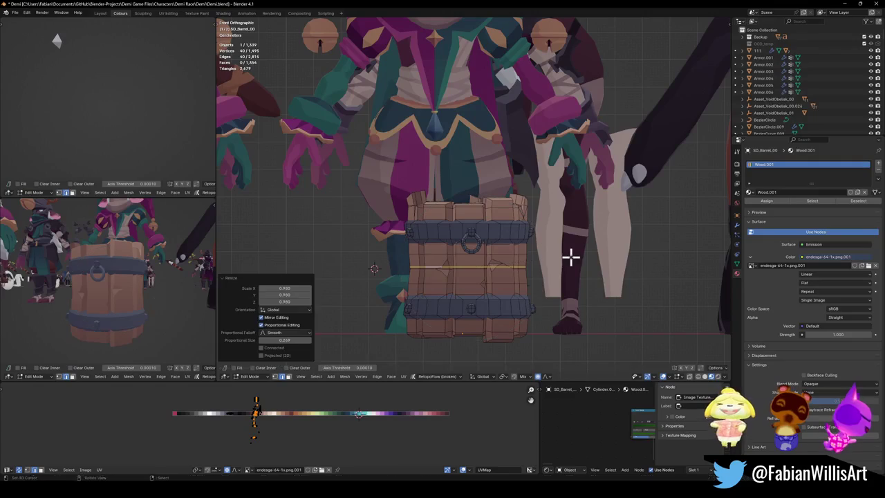
# Select the barrel's metal bands and slide their UVs to a darker colour on the palette
pyautogui.hotkey('alt', 'a')
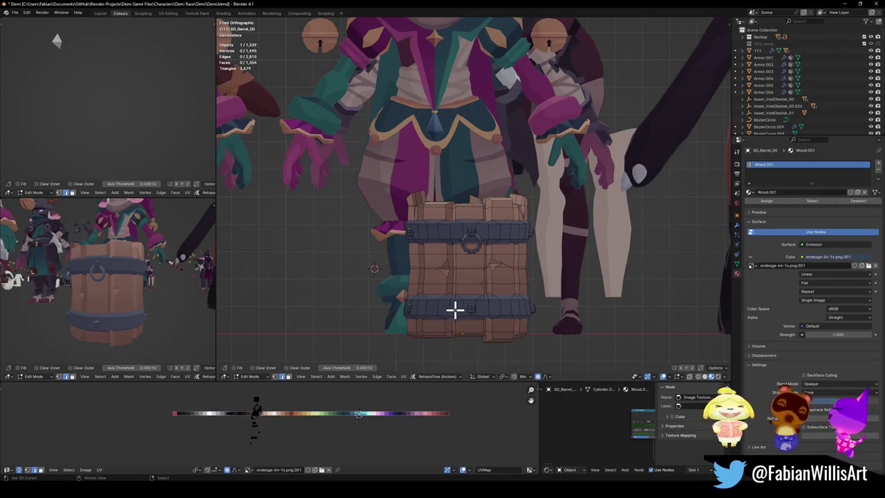
pyautogui.press('l')
pyautogui.press('l')
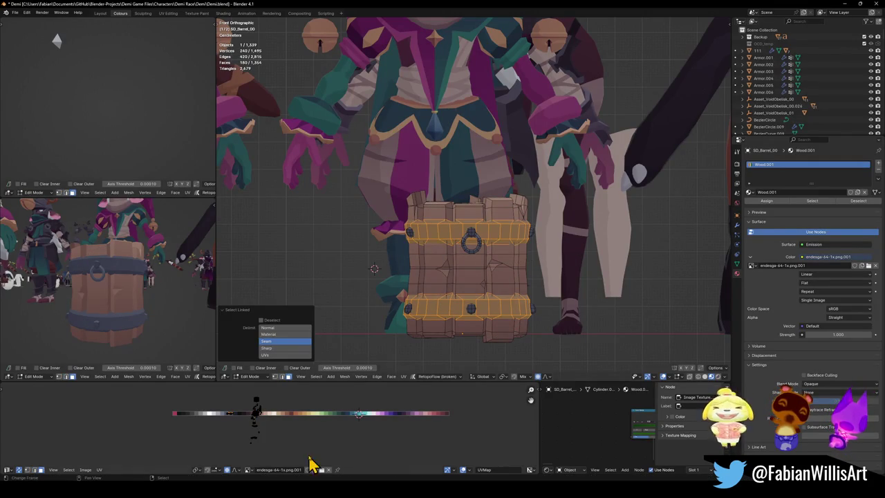
pyautogui.press('g')
pyautogui.press('x')
pyautogui.click(340, 424)
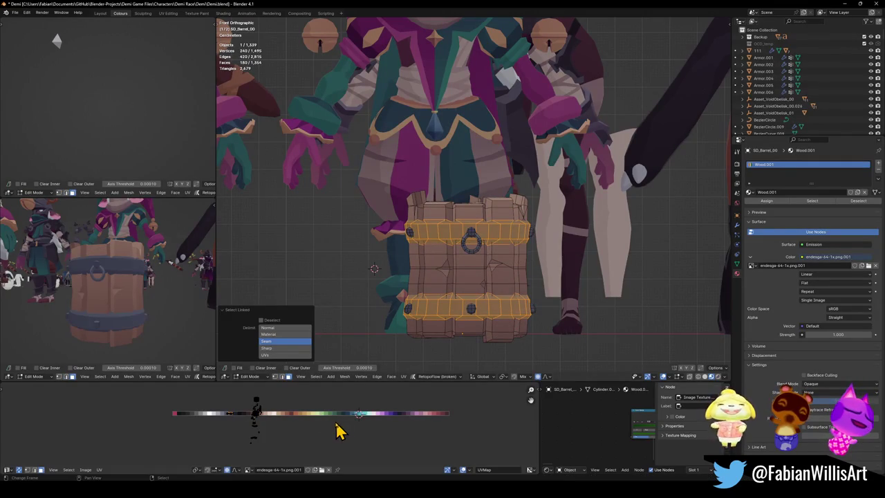
pyautogui.press('g')
pyautogui.press('x')
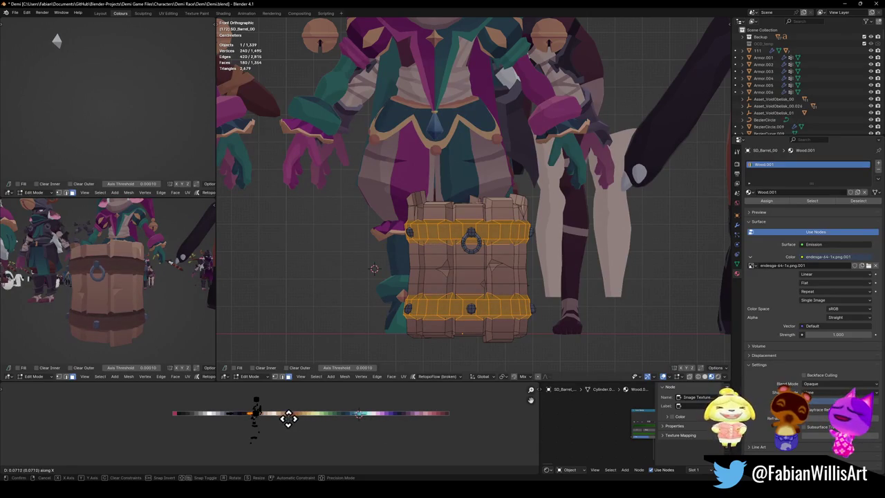
pyautogui.click(291, 418)
pyautogui.moveTo(104, 297)
pyautogui.mouseDown(button='middle')
pyautogui.moveTo(212, 302)
pyautogui.moveTo(12, 303)
pyautogui.moveTo(83, 303)
pyautogui.mouseUp(button='middle')
pyautogui.hotkey('alt', 'a')
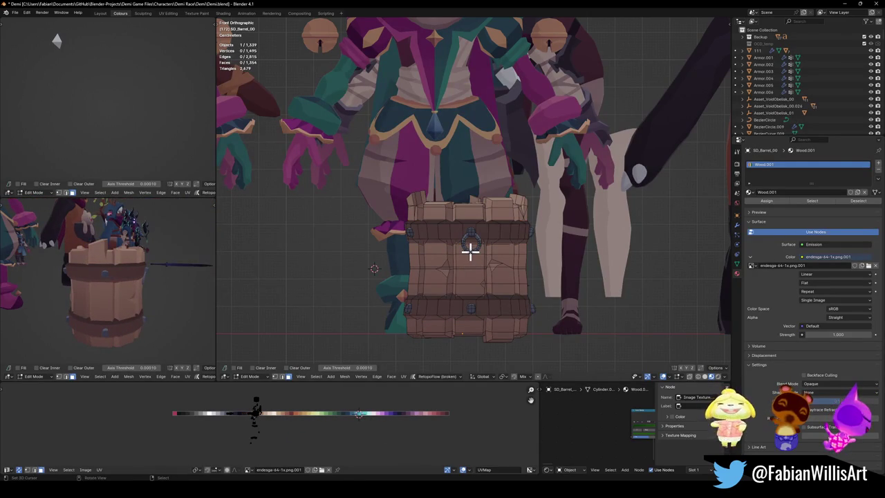
# Delete the ring piece's faces from the barrel's front
pyautogui.press('l')
pyautogui.press('x')
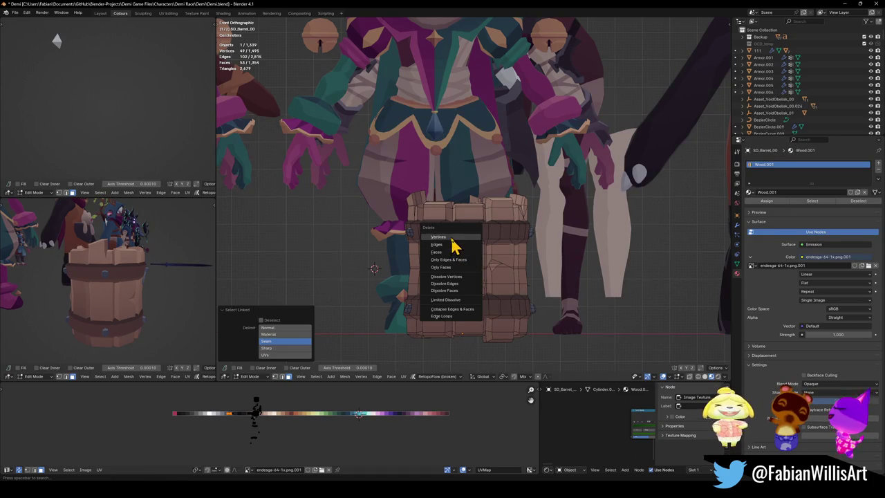
pyautogui.click(452, 238)
# Retint the barrel's wooden staves reddish-brown via their palette UVs and save Demi.blend
pyautogui.press('l')
pyautogui.press('l')
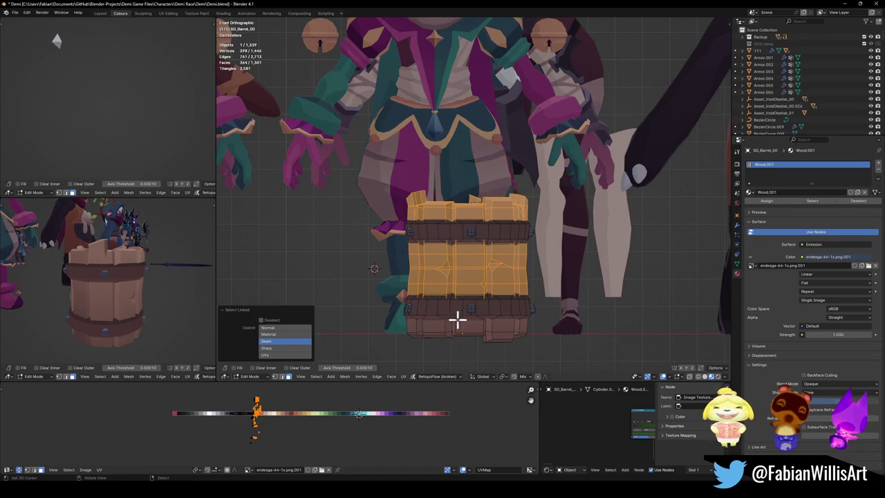
pyautogui.press('l')
pyautogui.press('g')
pyautogui.press('x')
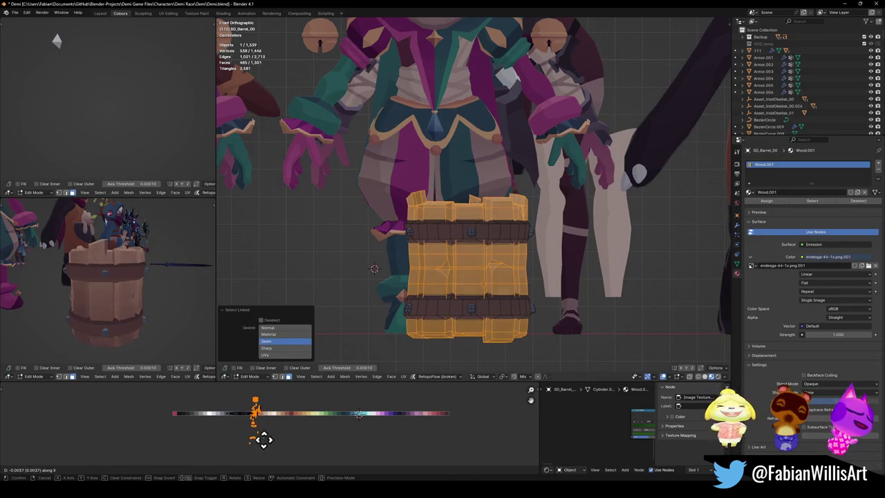
pyautogui.click(255, 437)
pyautogui.moveTo(180, 332)
pyautogui.mouseDown(button='middle')
pyautogui.moveTo(139, 283)
pyautogui.moveTo(154, 279)
pyautogui.moveTo(137, 296)
pyautogui.moveTo(146, 294)
pyautogui.mouseUp(button='middle')
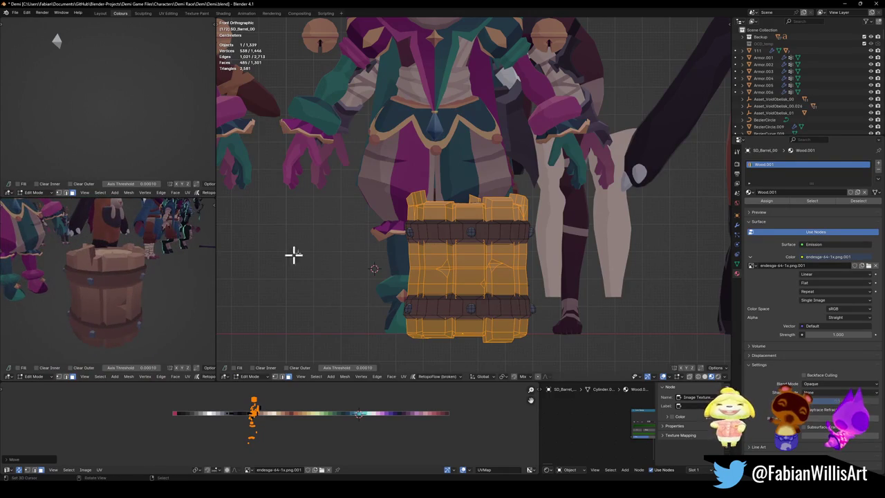
pyautogui.moveTo(489, 246)
pyautogui.mouseDown(button='middle')
pyautogui.moveTo(461, 245)
pyautogui.moveTo(514, 253)
pyautogui.moveTo(400, 263)
pyautogui.moveTo(477, 278)
pyautogui.moveTo(450, 270)
pyautogui.mouseUp(button='middle')
pyautogui.moveTo(173, 286)
pyautogui.mouseDown(button='middle')
pyautogui.moveTo(172, 296)
pyautogui.moveTo(141, 296)
pyautogui.mouseUp(button='middle')
pyautogui.press('KP_1')
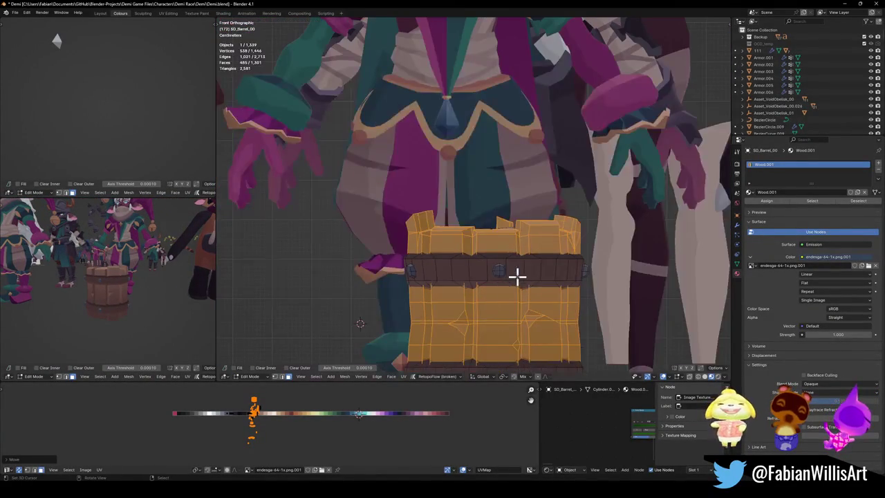
pyautogui.scroll(-3, 515, 277)
pyautogui.press('Tab')
pyautogui.hotkey('ctrl', 's')
# Move the barrel bands' UVs to dark brown on the Endesga 64 palette and return to Object Mode
pyautogui.click(512, 266)
pyautogui.press('Tab')
pyautogui.hotkey('alt', 'a')
pyautogui.press('l')
pyautogui.press('l')
pyautogui.press('g')
pyautogui.press('x')
pyautogui.click(335, 404)
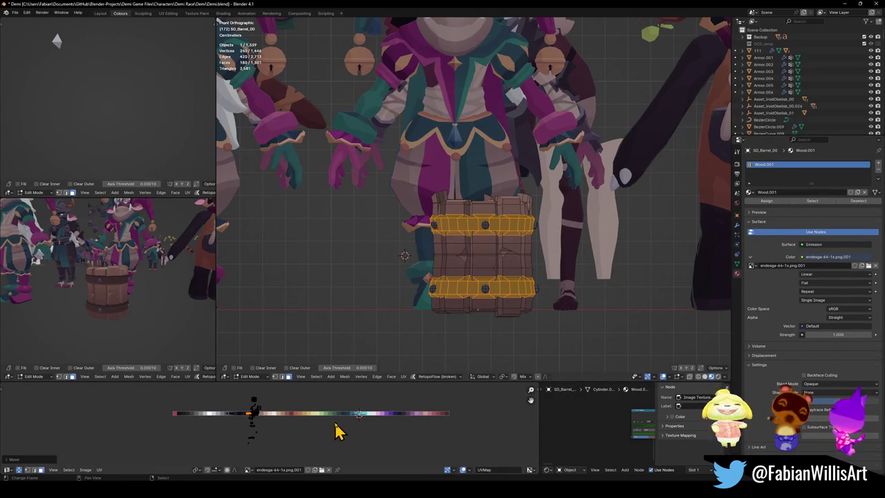
pyautogui.press('Tab')
pyautogui.click(450, 294)
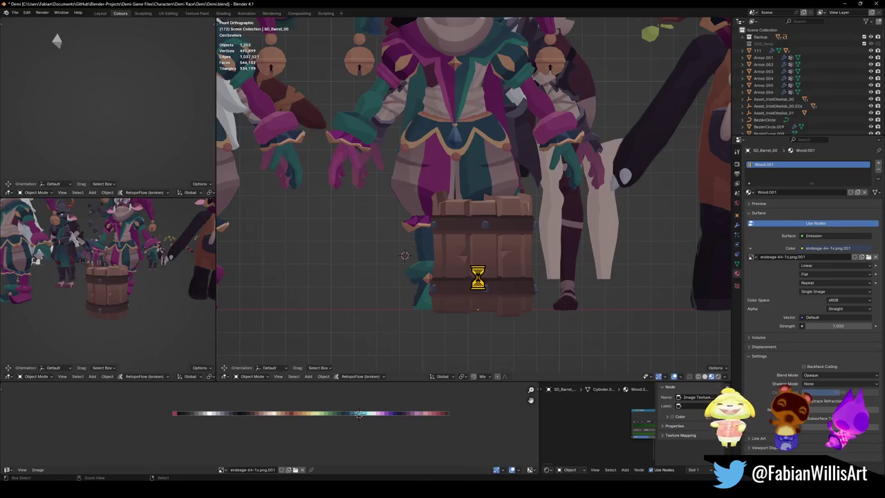
# Add an 8-sided cylinder and rotate it 90 degrees so it lies sideways
pyautogui.click(523, 268)
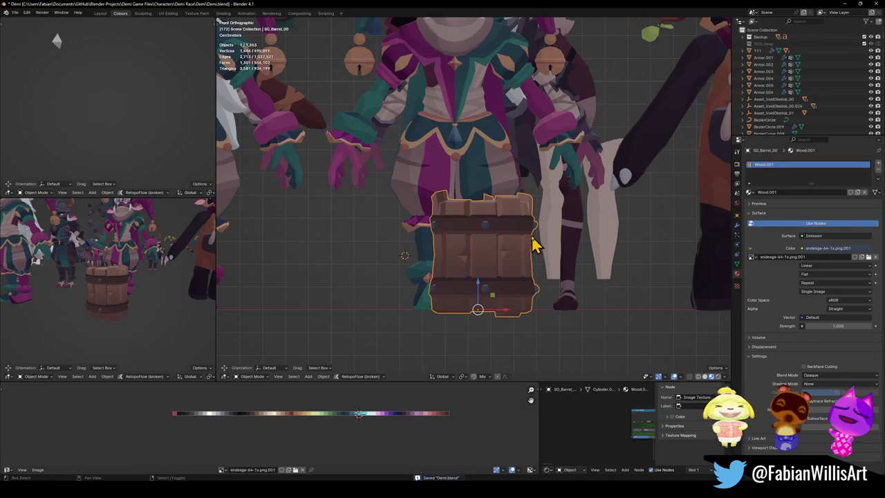
pyautogui.hotkey('shift', 'a')
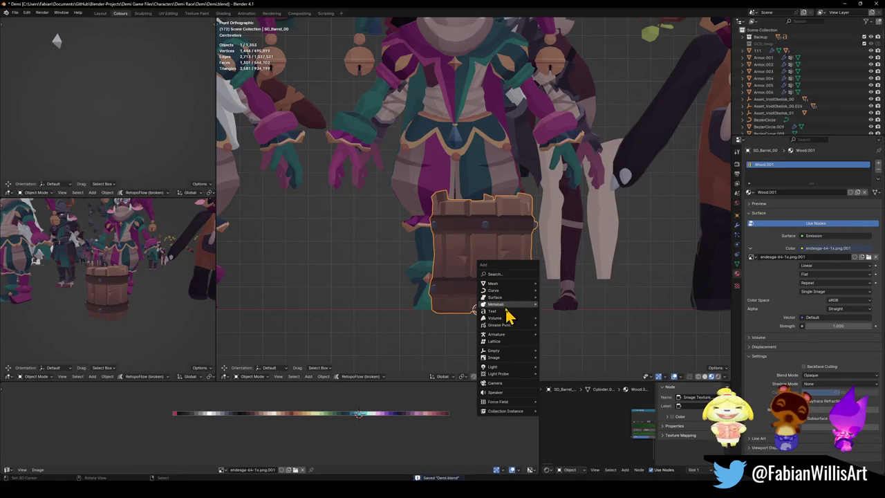
pyautogui.moveTo(504, 283)
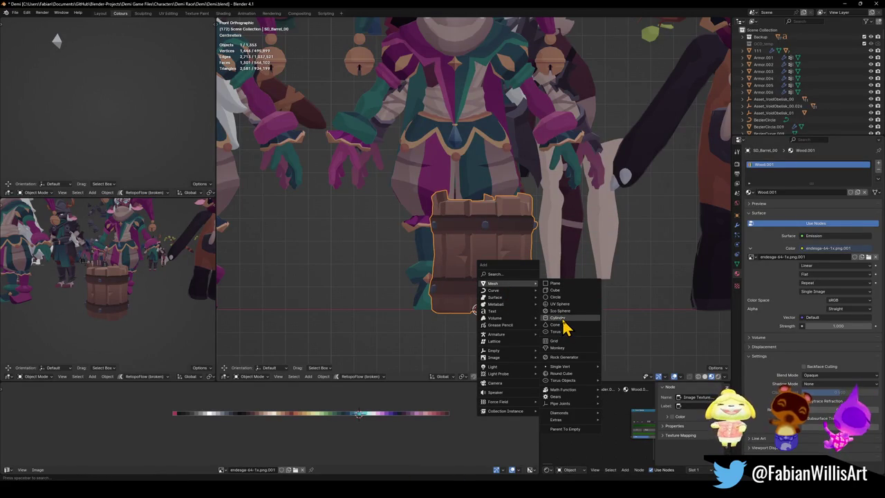
pyautogui.click(559, 318)
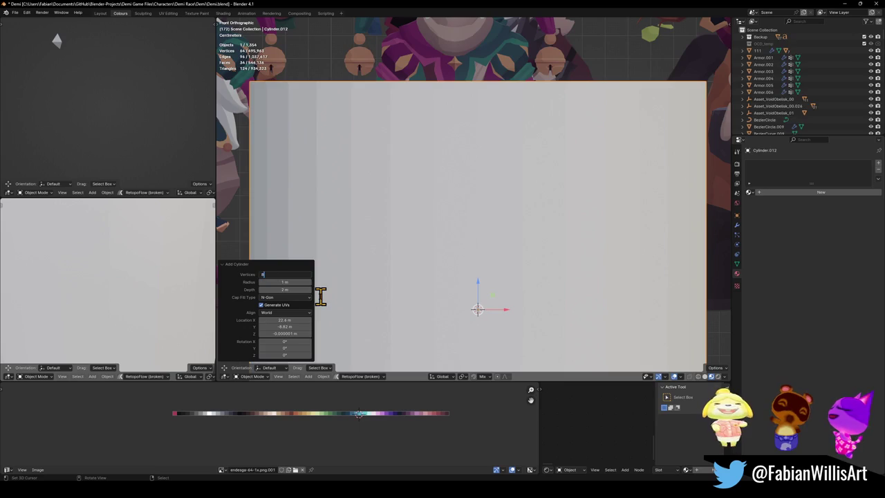
pyautogui.press('Return')
pyautogui.keyDown('ctrl'); pyautogui.scroll(1, 502, 236); pyautogui.keyUp('ctrl')
pyautogui.write('r90')
pyautogui.press('Return')
# Shrink the cylinder to 0.258, smooth-shade it and place it beside the barrel
pyautogui.press('s')
pyautogui.click(510, 288)
pyautogui.rightClick(510, 288)
pyautogui.click(509, 283)
pyautogui.press('s')
pyautogui.click(529, 316)
pyautogui.press('g')
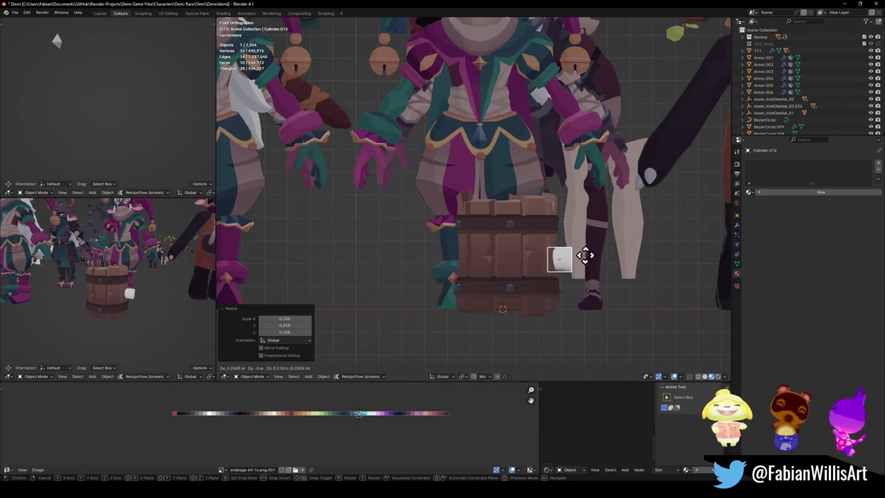
pyautogui.click(583, 257)
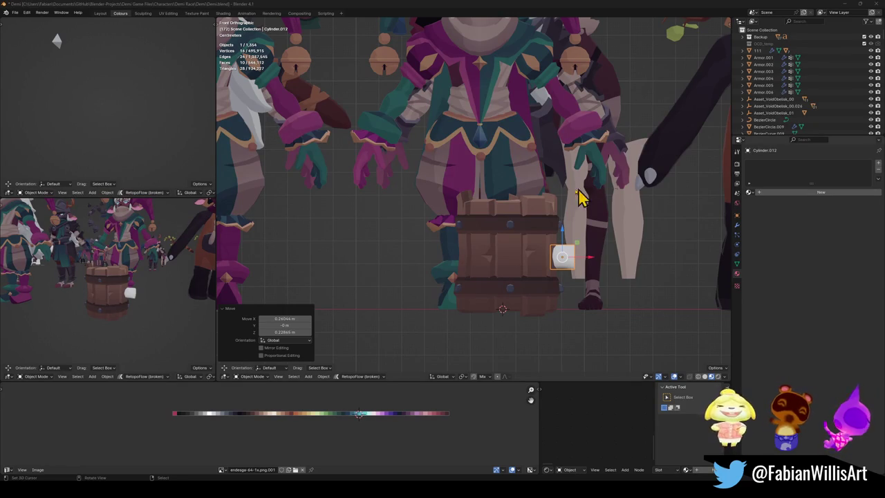
# In Edit Mode, select the cylinder's end cap face and start stretching it along X
pyautogui.scroll(2, 543, 263)
pyautogui.scroll(3, 529, 273)
pyautogui.scroll(2, 558, 257)
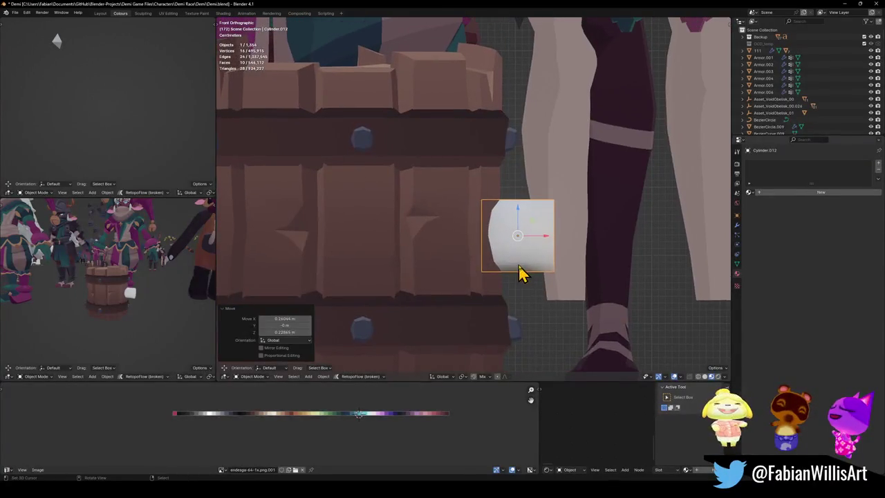
pyautogui.press('Tab')
pyautogui.moveTo(561, 242); pyautogui.dragTo(568, 237, button='middle')
pyautogui.rightClick(577, 233)
pyautogui.press('KP_1')
pyautogui.scroll(-3, 523, 231)
pyautogui.press('g')
pyautogui.press('x')
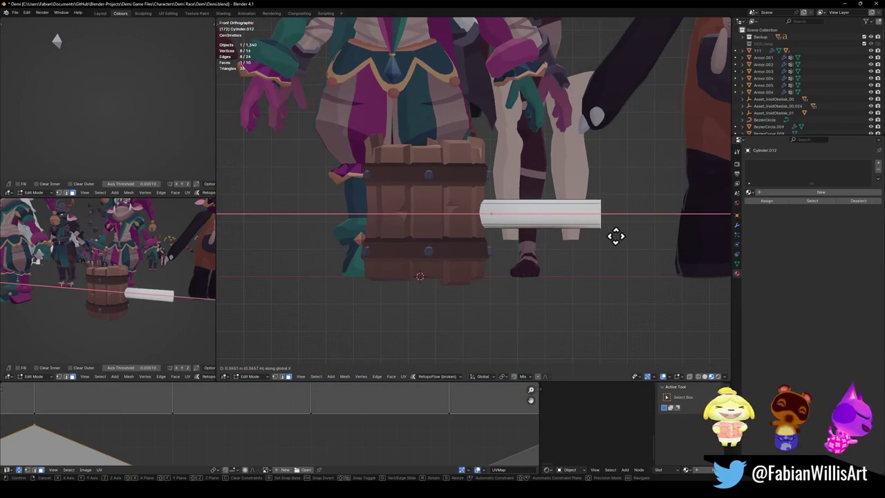
# Extend the rod through the barrel and extrude two more sections at its end
pyautogui.click(628, 228)
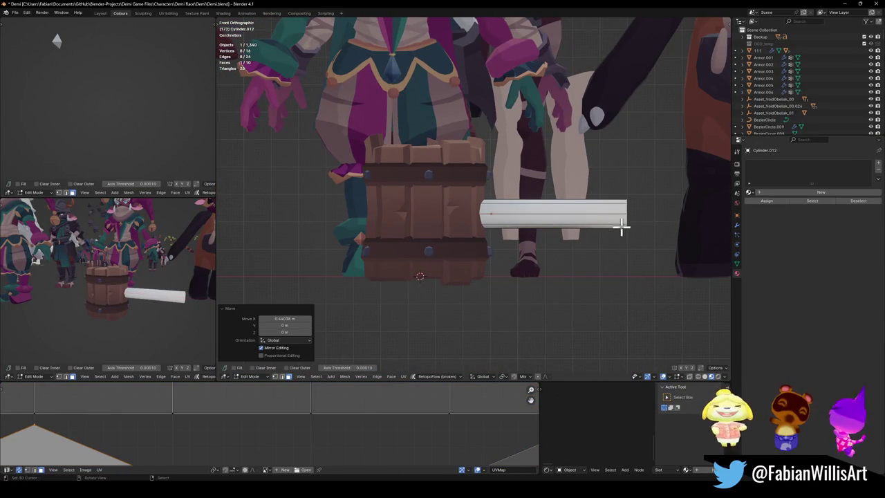
pyautogui.keyDown('shift'); pyautogui.moveTo(619, 245); pyautogui.dragTo(583, 238, button='middle'); pyautogui.keyUp('shift')
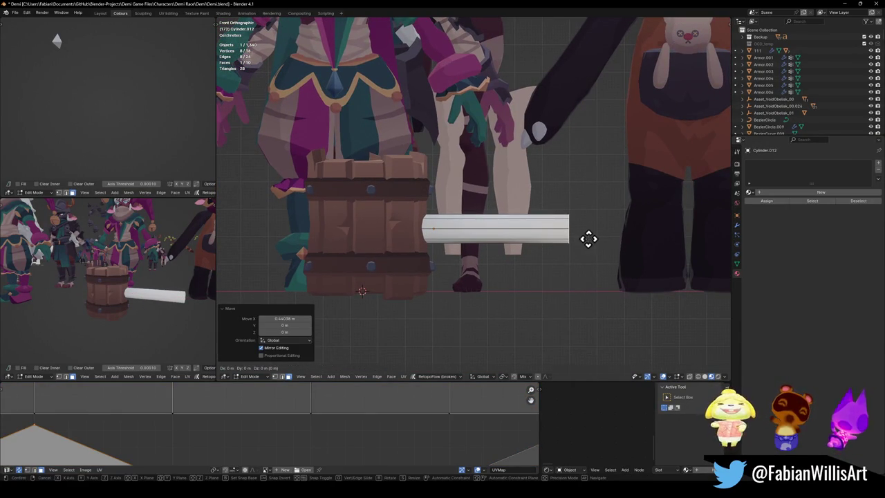
pyautogui.press('e')
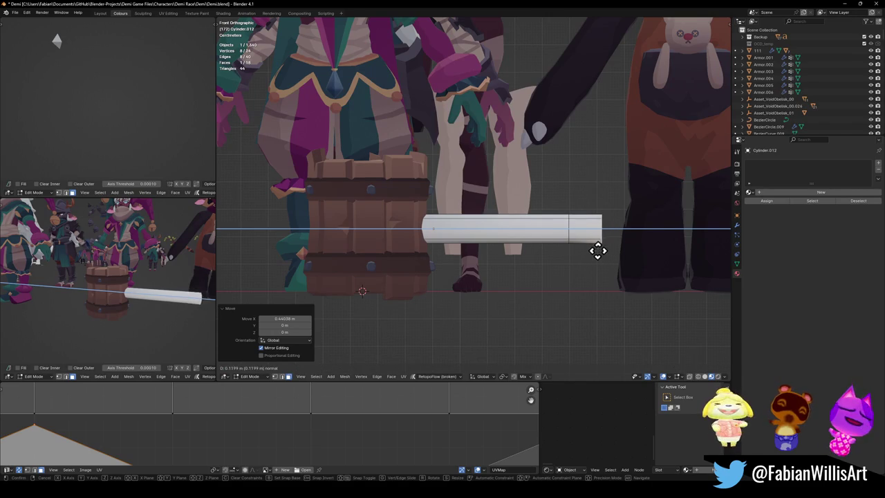
pyautogui.click(595, 251)
pyautogui.press('e')
pyautogui.click(629, 236)
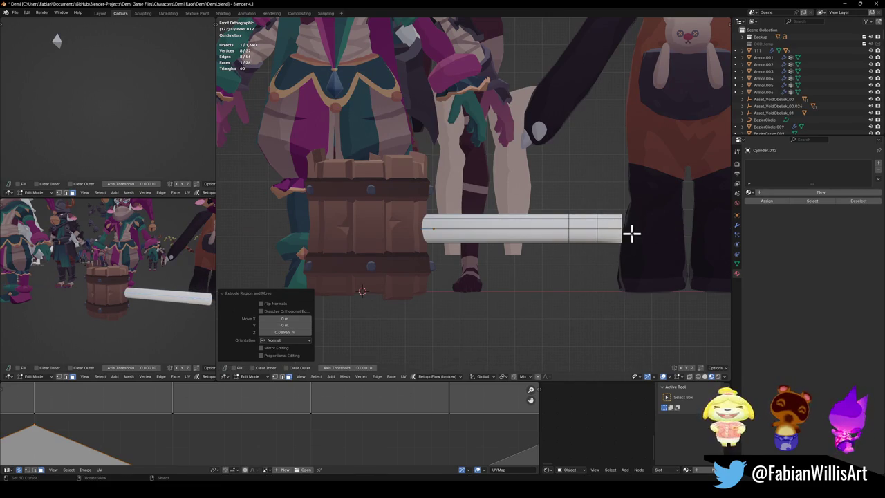
# Flare the handle's far end face outward and shift it along X
pyautogui.press('s')
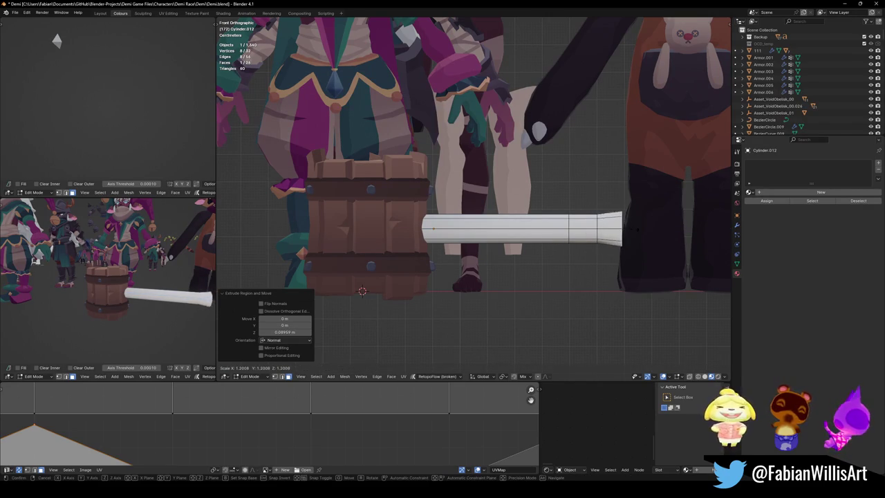
pyautogui.keyDown('shift'); pyautogui.moveTo(639, 239); pyautogui.dragTo(610, 248, button='middle'); pyautogui.keyUp('shift')
pyautogui.press('s')
pyautogui.click(625, 225)
pyautogui.press('s')
pyautogui.click(628, 228)
pyautogui.press('g')
pyautogui.press('x')
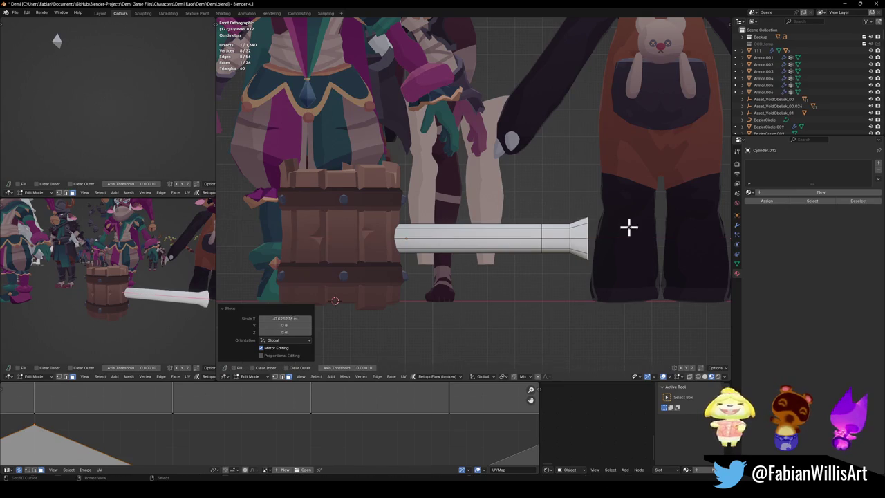
pyautogui.click(628, 227)
# Slide an edge ring along the handle to sit near the barrel
pyautogui.scroll(2, 587, 247)
pyautogui.keyDown('alt'); pyautogui.click(573, 248); pyautogui.keyUp('alt')
pyautogui.press('g')
pyautogui.press('g')
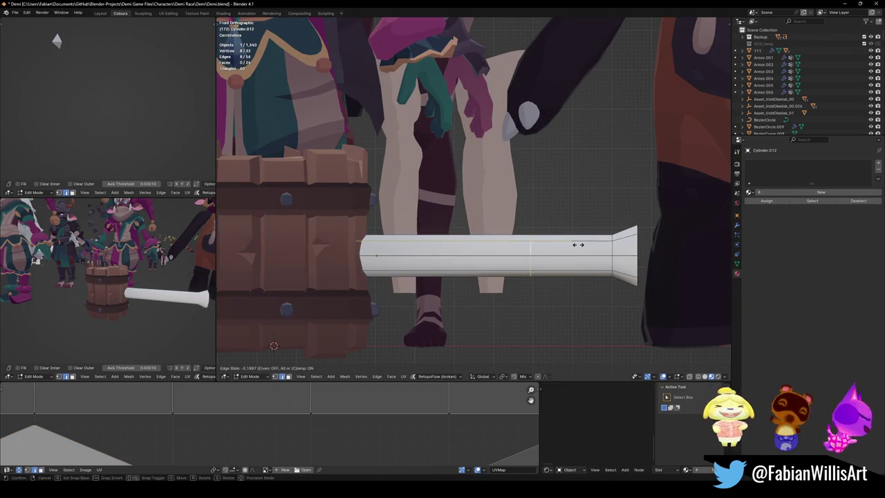
pyautogui.click(578, 244)
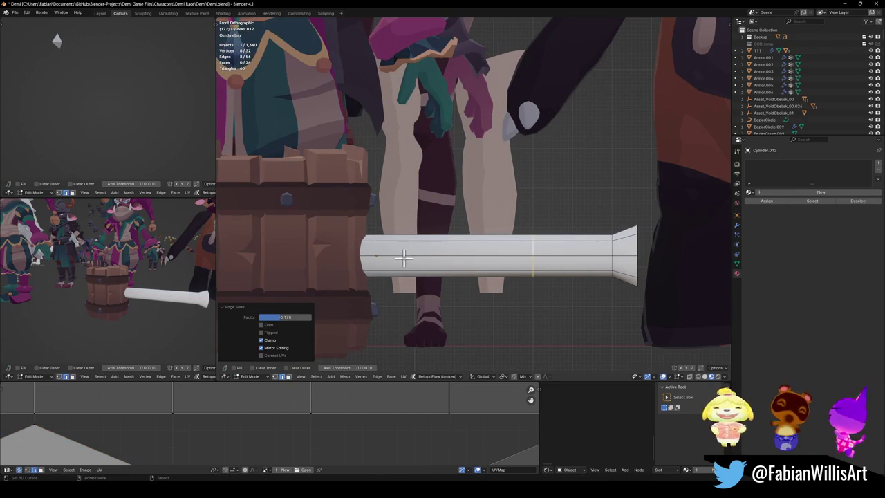
pyautogui.keyDown('shift'); pyautogui.moveTo(354, 255); pyautogui.dragTo(524, 262, button='middle'); pyautogui.keyUp('shift')
pyautogui.press('g')
pyautogui.press('x')
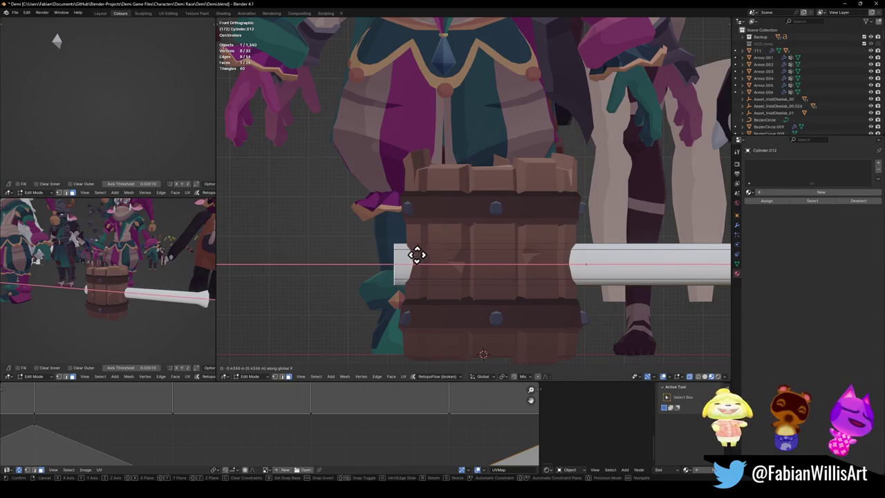
pyautogui.click(419, 254)
pyautogui.keyDown('shift'); pyautogui.moveTo(420, 263); pyautogui.dragTo(415, 261, button='middle'); pyautogui.keyUp('shift')
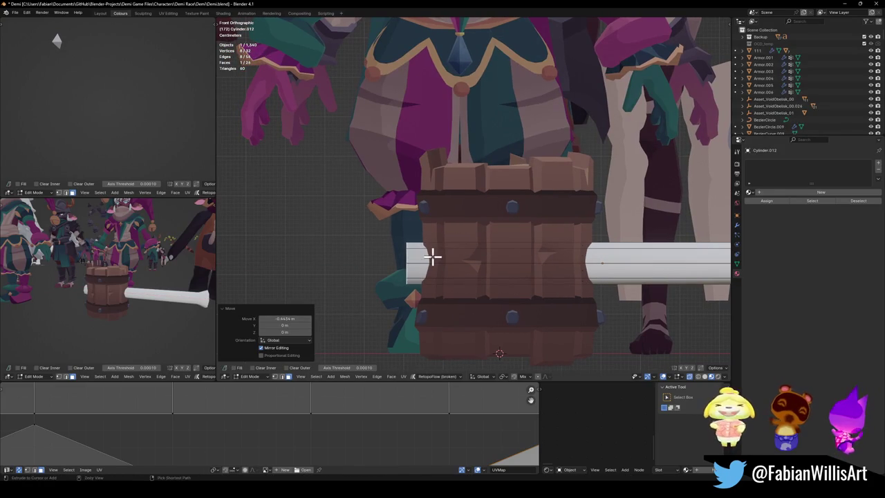
# Bevel the near end's rim edges into a rounded 3-segment cap, then exit Edit Mode
pyautogui.keyDown('ctrl'); pyautogui.click(449, 252); pyautogui.keyUp('ctrl')
pyautogui.click(453, 252)
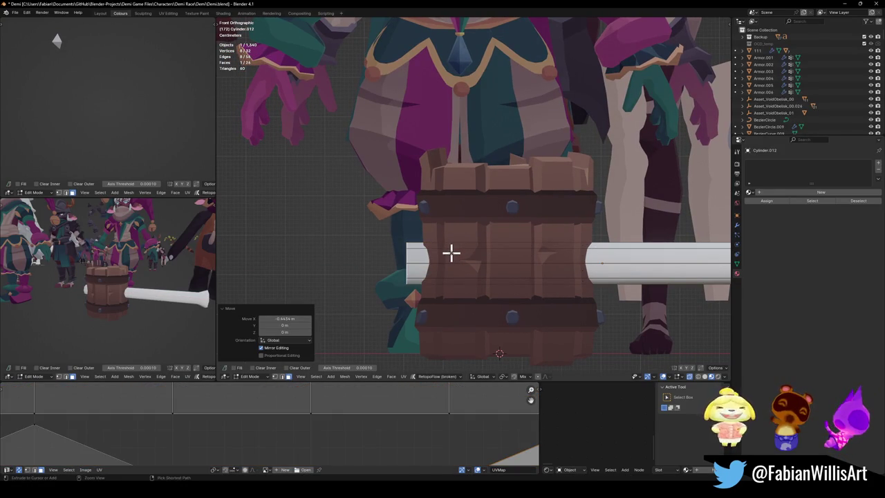
pyautogui.keyDown('ctrl'); pyautogui.click(451, 254); pyautogui.keyUp('ctrl')
pyautogui.hotkey('ctrl', 'b')
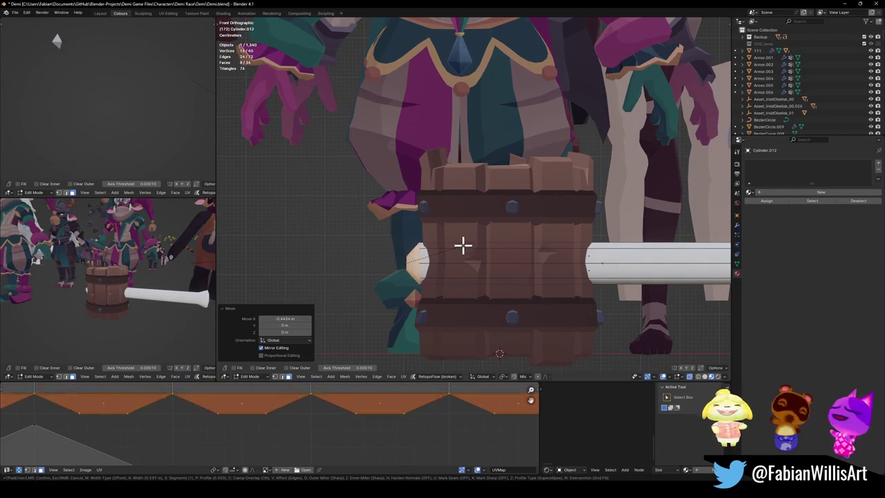
pyautogui.scroll(2, 471, 244)
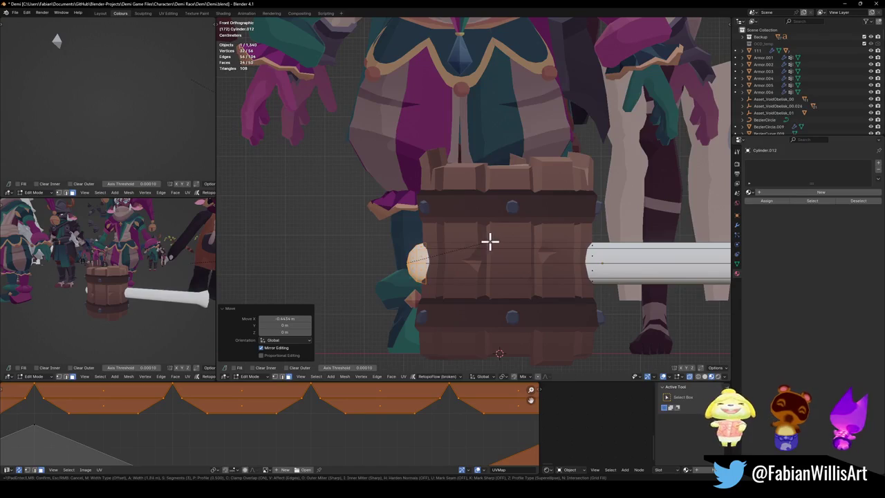
pyautogui.click(489, 240)
pyautogui.moveTo(159, 290)
pyautogui.mouseDown(button='middle')
pyautogui.moveTo(214, 292)
pyautogui.moveTo(54, 287)
pyautogui.mouseUp(button='middle')
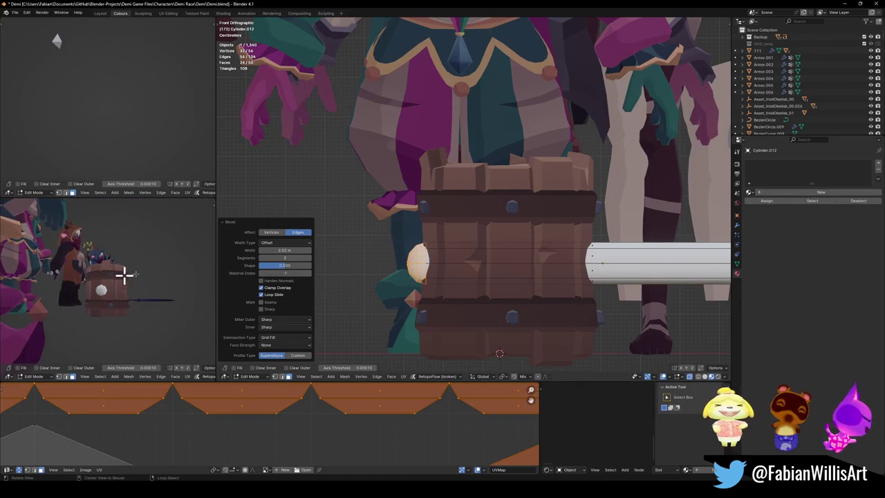
pyautogui.press('Tab')
# Move the handle along Z within the barrel and shrink it very slightly
pyautogui.press('g')
pyautogui.press('z')
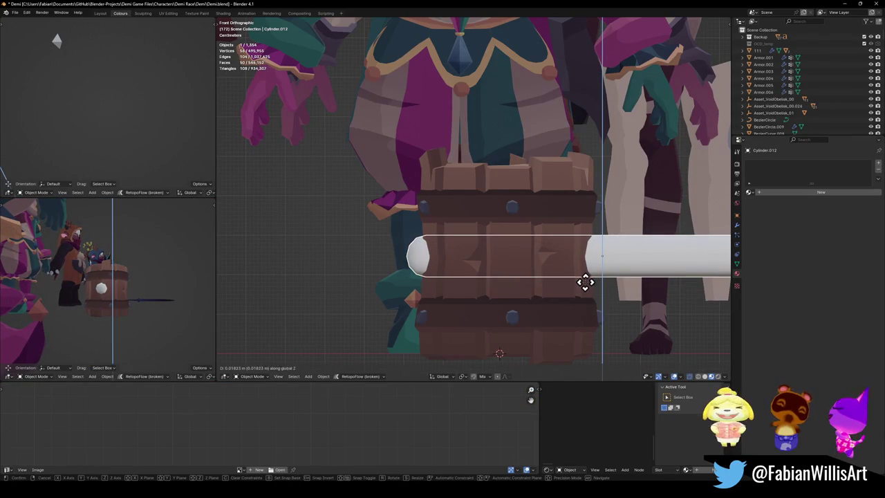
pyautogui.click(585, 282)
pyautogui.press('s')
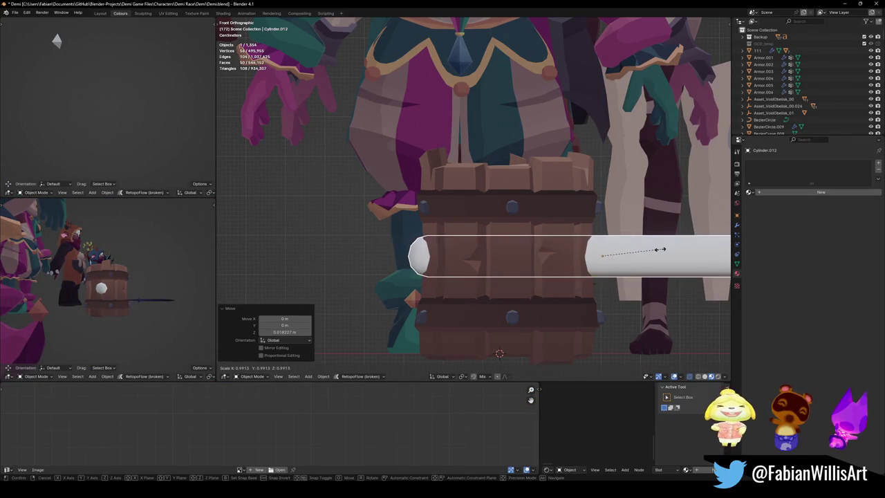
pyautogui.click(652, 267)
pyautogui.keyDown('shift'); pyautogui.moveTo(653, 267); pyautogui.dragTo(489, 263, button='middle'); pyautogui.keyUp('shift')
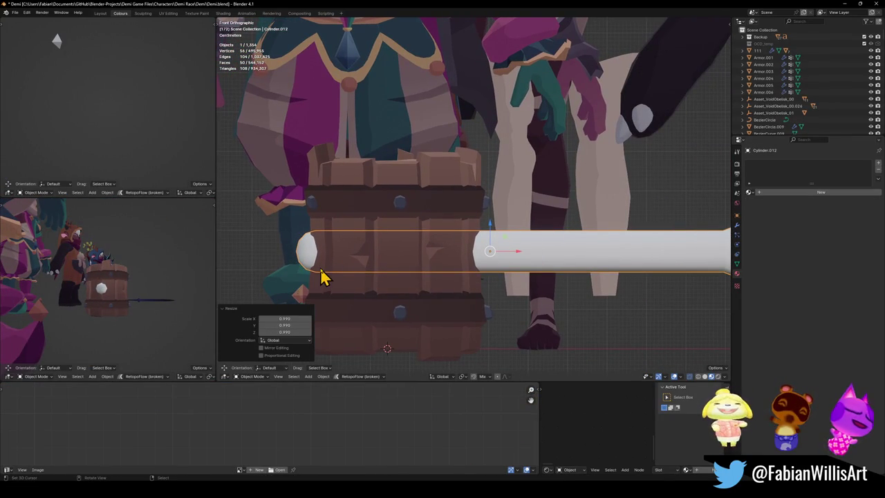
pyautogui.scroll(-4, 388, 268)
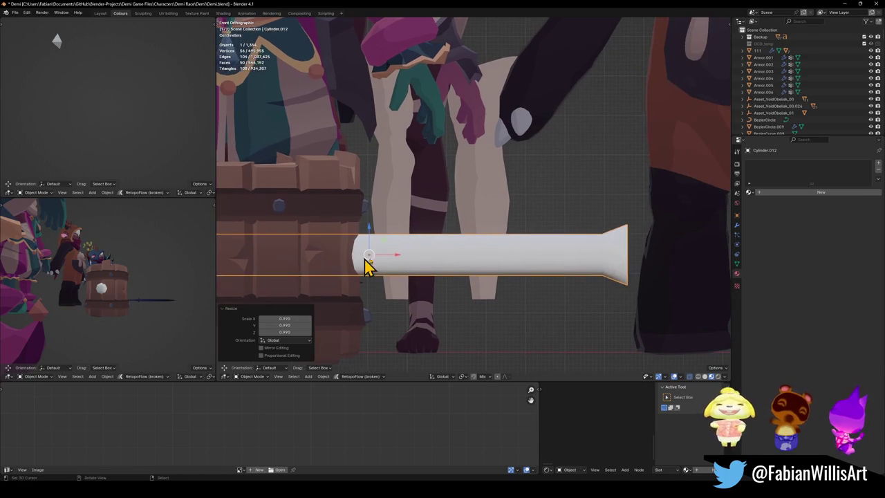
# Back in Edit Mode, slide an edge ring along the handle in X
pyautogui.press('Tab')
pyautogui.press('2')
pyautogui.keyDown('alt'); pyautogui.click(524, 249); pyautogui.keyUp('alt')
pyautogui.press('g')
pyautogui.press('x')
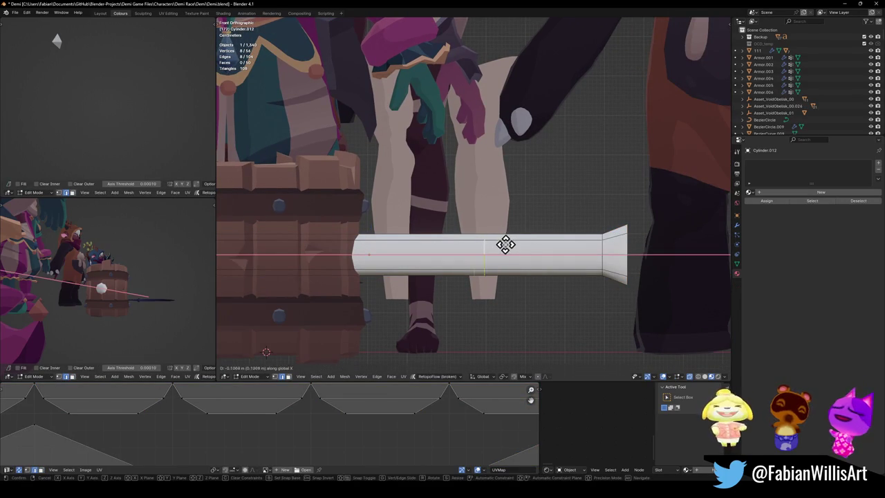
pyautogui.click(516, 244)
# Add a loop cut pinched into a thin neck and scale the far-end ring to 0.49
pyautogui.press('t')
pyautogui.press('t')
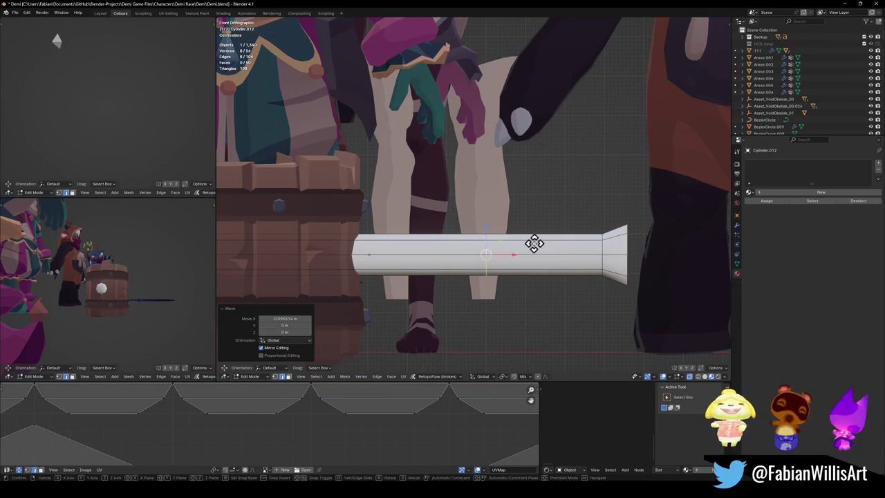
pyautogui.hotkey('ctrl', 'r')
pyautogui.click(545, 244)
pyautogui.rightClick(545, 243)
pyautogui.press('s')
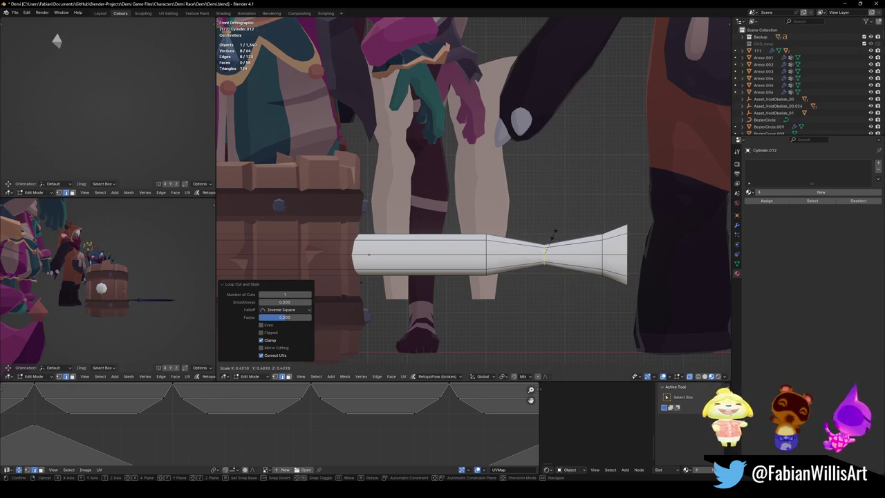
pyautogui.click(551, 240)
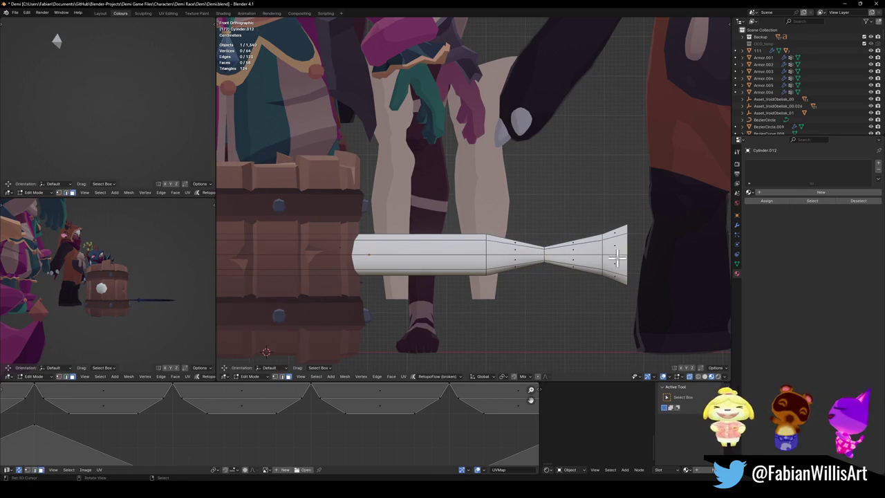
pyautogui.keyDown('alt'); pyautogui.click(615, 251); pyautogui.keyUp('alt')
pyautogui.press('s')
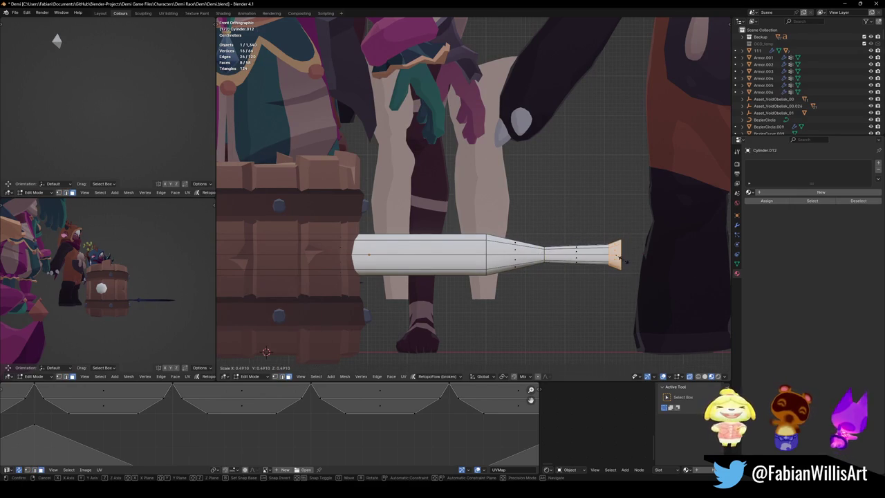
pyautogui.click(643, 249)
# Shift the tapering ring toward the barrel and bevel it to smooth the taper
pyautogui.moveTo(111, 279)
pyautogui.mouseDown(button='middle')
pyautogui.moveTo(63, 280)
pyautogui.moveTo(127, 284)
pyautogui.mouseUp(button='middle')
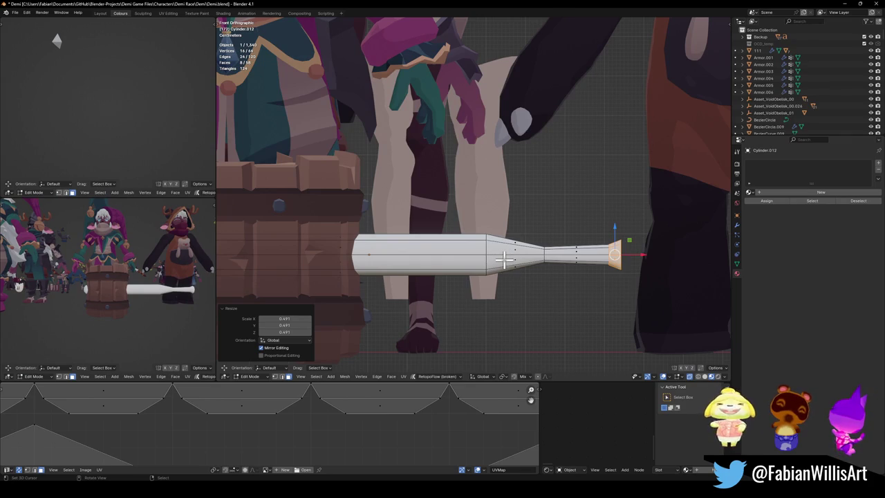
pyautogui.keyDown('alt'); pyautogui.click(504, 260); pyautogui.keyUp('alt')
pyautogui.hotkey('ctrl', 'b')
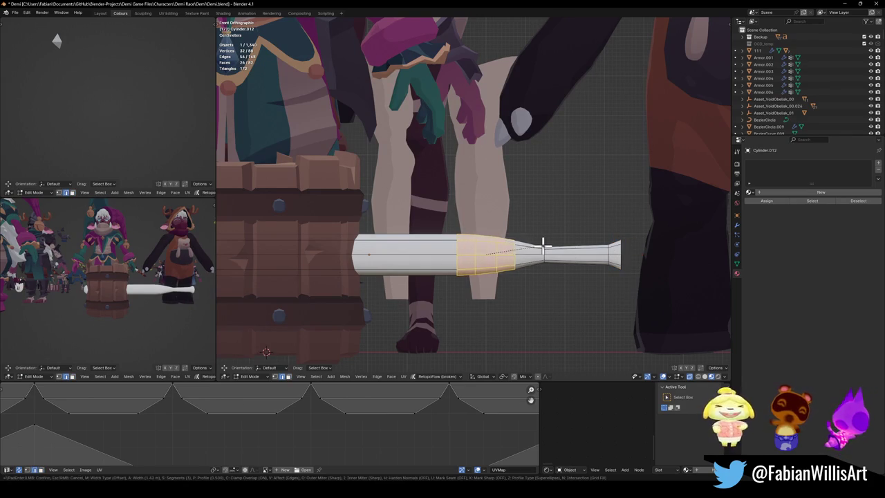
pyautogui.press('Escape')
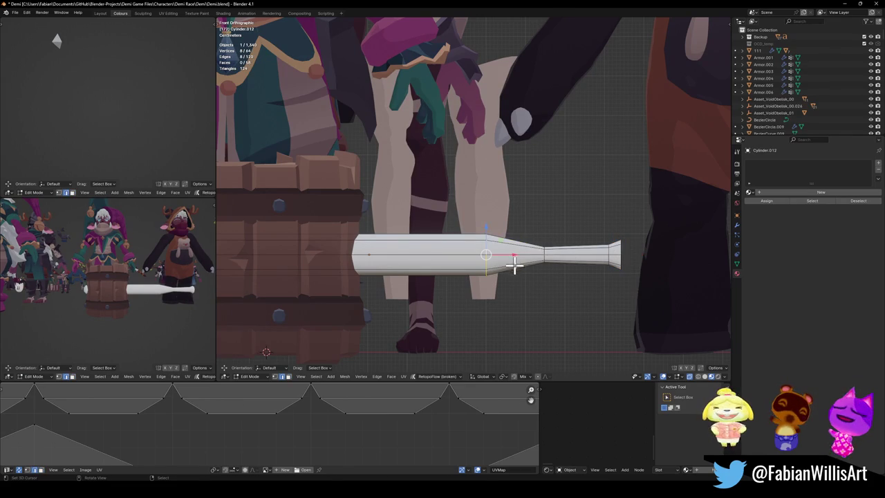
pyautogui.press('g')
pyautogui.press('x')
pyautogui.click(490, 252)
pyautogui.hotkey('ctrl', 'b')
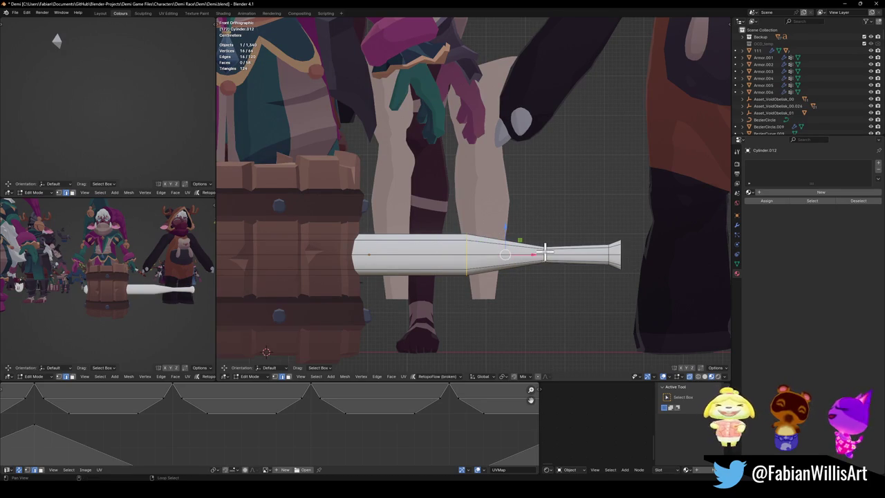
pyautogui.click(588, 226)
pyautogui.keyDown('alt'); pyautogui.click(614, 257); pyautogui.keyUp('alt')
pyautogui.moveTo(613, 257)
pyautogui.mouseDown(button='middle')
pyautogui.moveTo(643, 276)
pyautogui.moveTo(640, 259)
pyautogui.mouseUp(button='middle')
# Extrude a short tip section, shrink it and shift it along X
pyautogui.press('e')
pyautogui.click(646, 259)
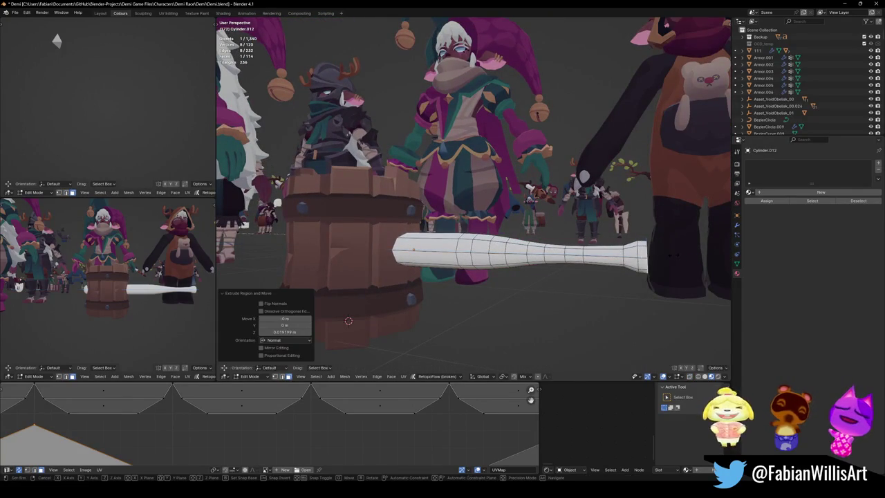
pyautogui.press('s')
pyautogui.click(664, 254)
pyautogui.press('g')
pyautogui.press('x')
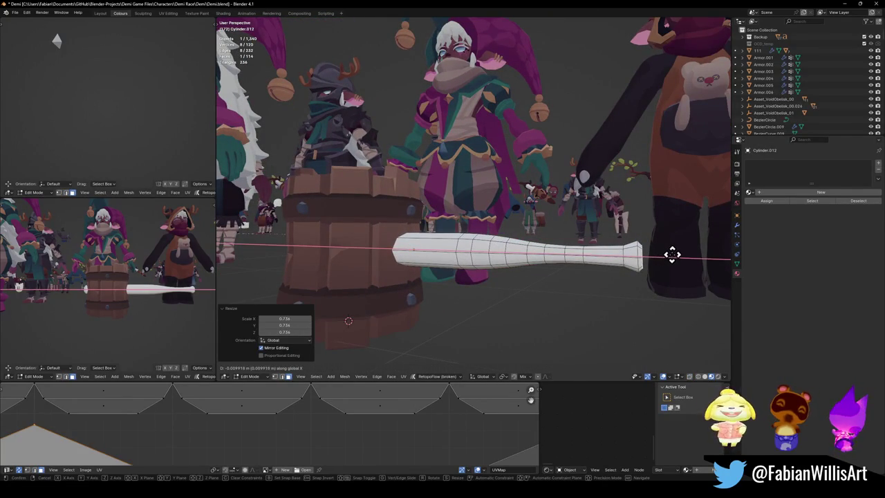
pyautogui.click(665, 255)
# Slide two shaft edge loops along X with proportional editing
pyautogui.scroll(3, 159, 294)
pyautogui.scroll(2, 159, 294)
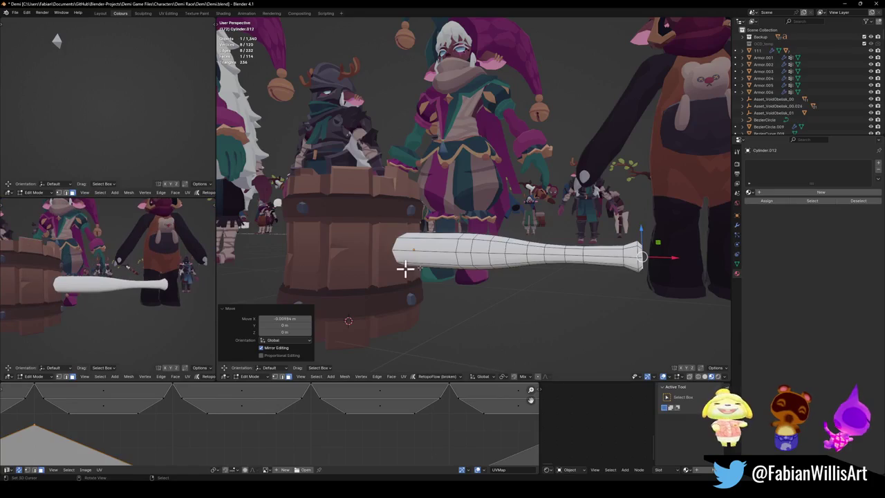
pyautogui.hotkey('alt', 'a')
pyautogui.moveTo(537, 253); pyautogui.dragTo(537, 252, button='middle')
pyautogui.keyDown('alt'); pyautogui.click(534, 251); pyautogui.keyUp('alt')
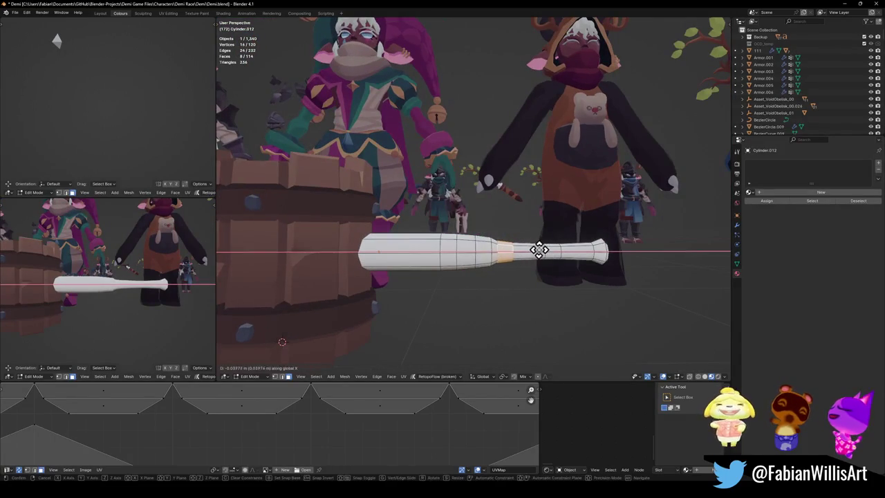
pyautogui.press('g')
pyautogui.press('x')
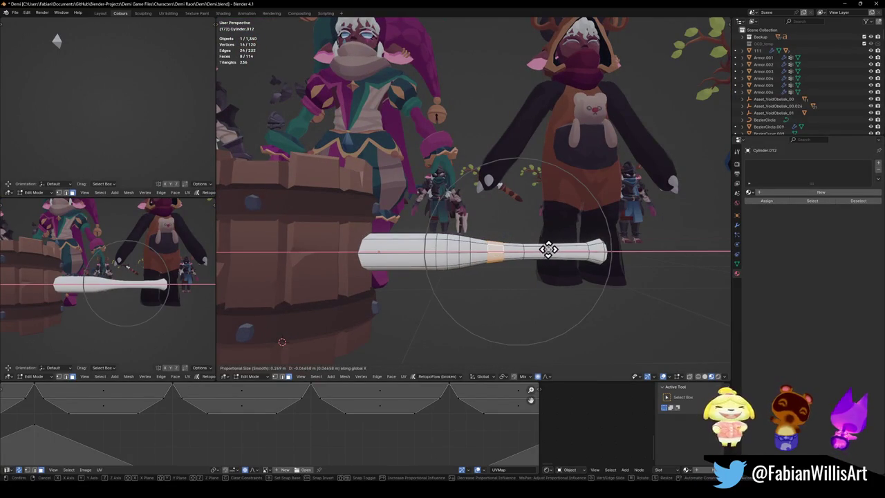
pyautogui.click(556, 250)
pyautogui.hotkey('alt', 'a')
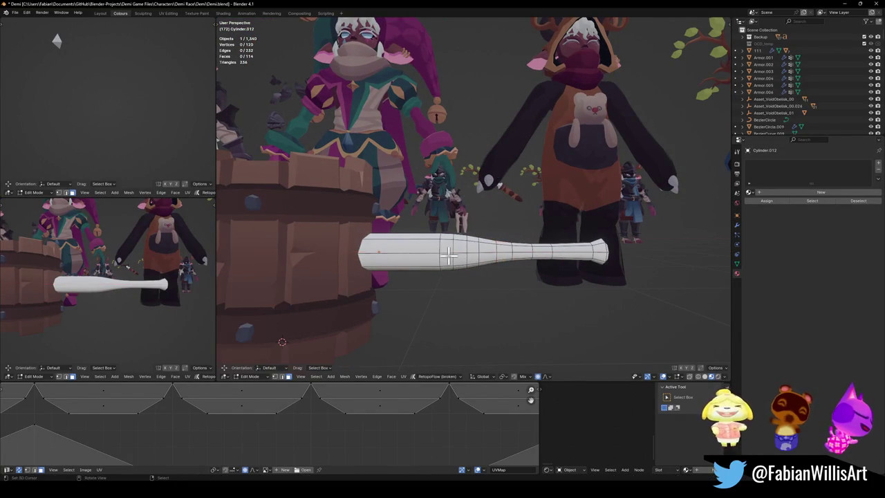
pyautogui.press('g')
pyautogui.press('x')
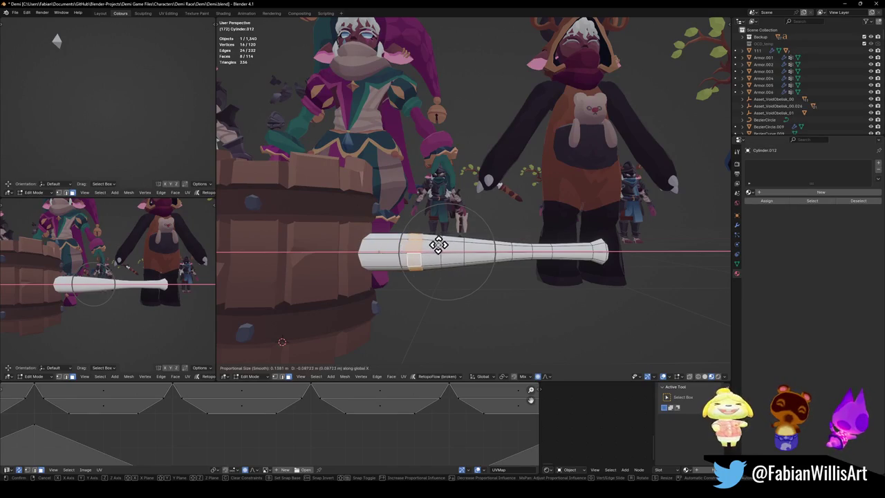
pyautogui.click(409, 248)
# Slide two more edge loops along the shaft to refine the bat's profile
pyautogui.moveTo(98, 292); pyautogui.dragTo(112, 292, button='middle')
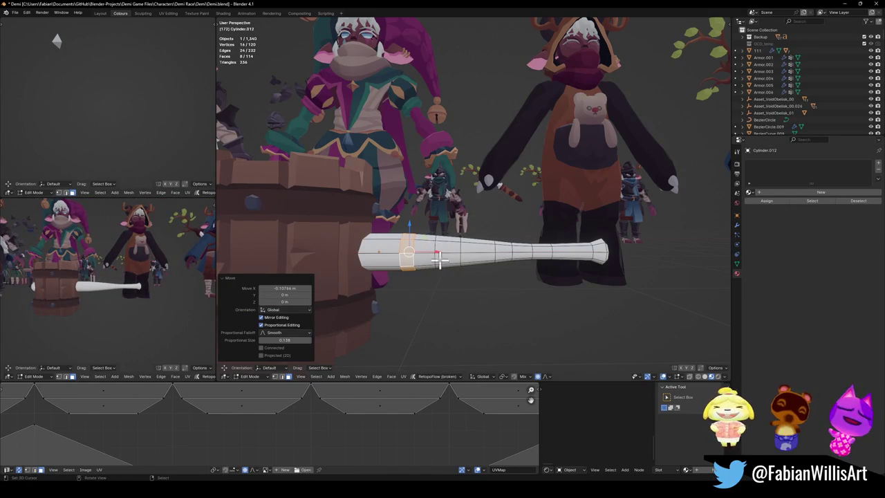
pyautogui.hotkey('alt', 'a')
pyautogui.keyDown('alt'); pyautogui.click(493, 251); pyautogui.keyUp('alt')
pyautogui.press('g')
pyautogui.press('x')
pyautogui.click(505, 242)
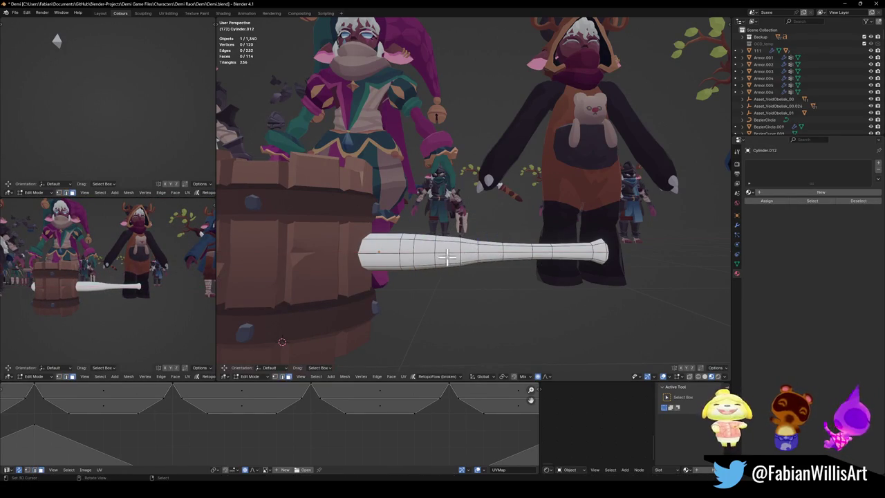
pyautogui.press('a')
pyautogui.hotkey('alt', 'a')
pyautogui.keyDown('alt'); pyautogui.click(462, 252); pyautogui.keyUp('alt')
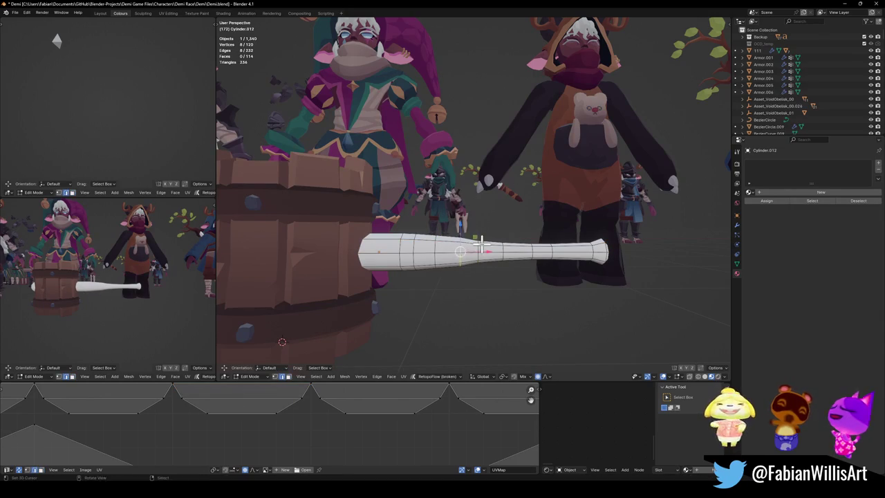
pyautogui.press('g')
pyautogui.press('x')
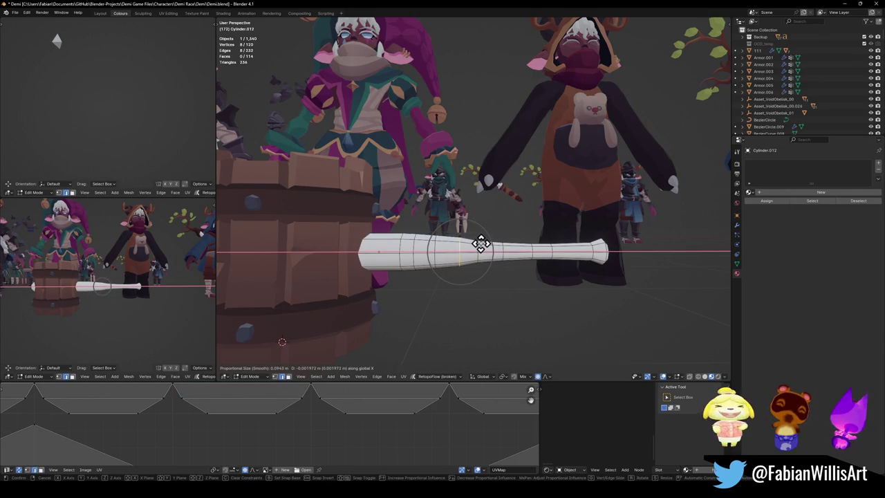
pyautogui.click(482, 244)
pyautogui.hotkey('alt', 'a')
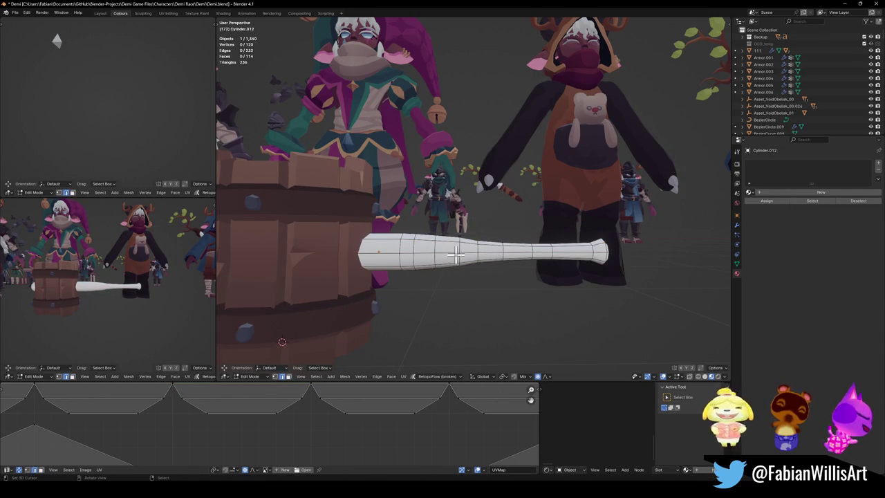
# Insert an edge loop near the handle's narrow end and scale it to 0.960
pyautogui.hotkey('ctrl', 'r')
pyautogui.click(542, 248)
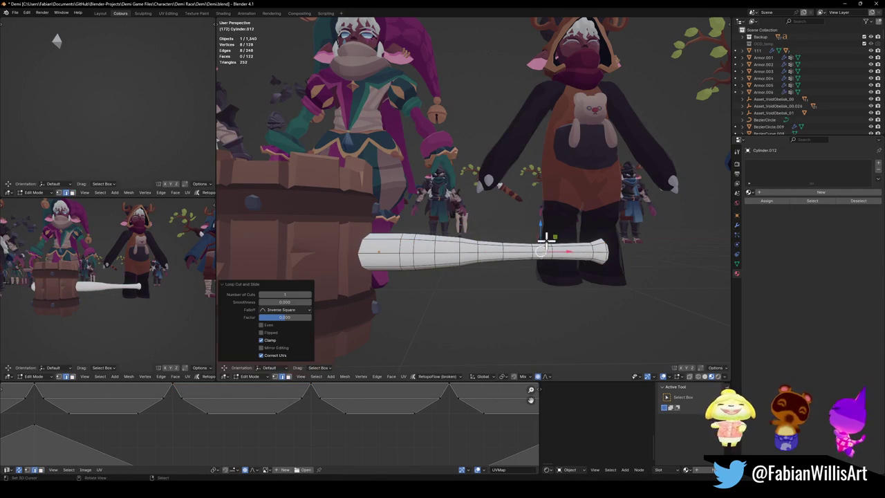
pyautogui.press('s')
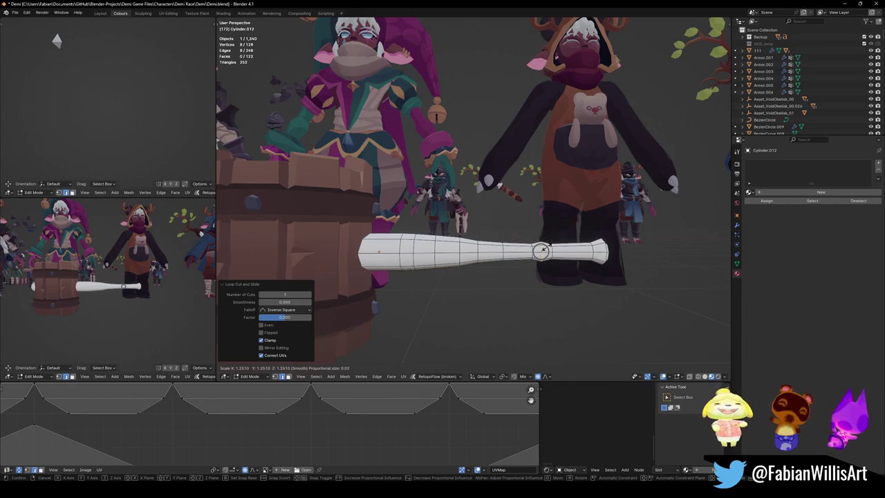
pyautogui.click(541, 250)
# Save Demi.blend and leave Edit Mode
pyautogui.moveTo(124, 279)
pyautogui.mouseDown(button='middle')
pyautogui.moveTo(140, 295)
pyautogui.moveTo(132, 296)
pyautogui.mouseUp(button='middle')
pyautogui.hotkey('ctrl', 's')
pyautogui.press('Tab')
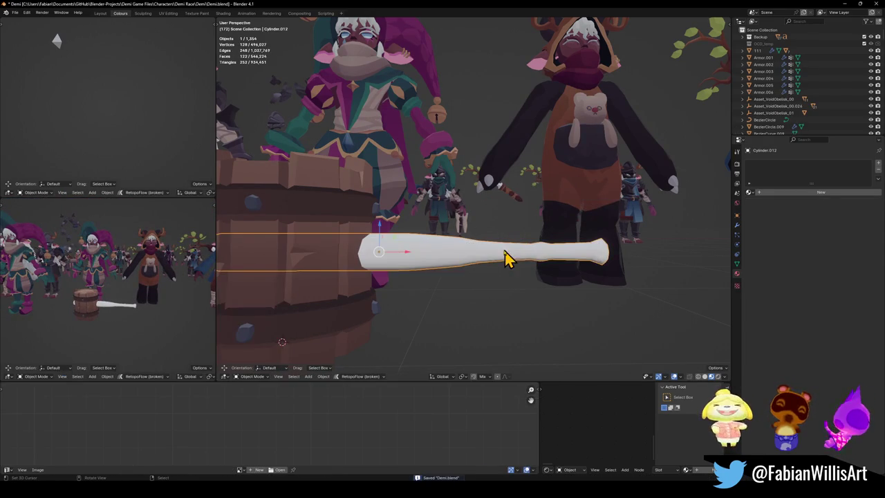
# Snap the sword to the 3D cursor
pyautogui.scroll(-3, 513, 257)
pyautogui.press('Tab')
pyautogui.press('Tab')
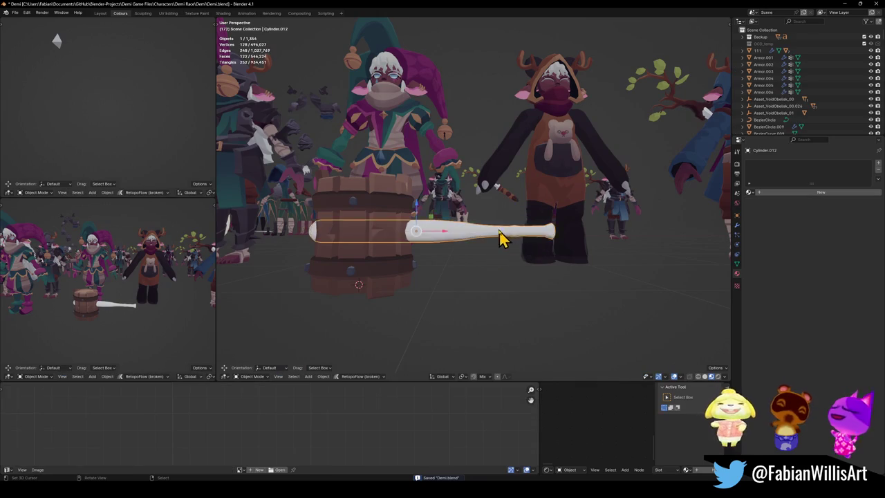
pyautogui.scroll(-3, 506, 240)
pyautogui.moveTo(480, 251)
pyautogui.mouseDown(button='middle')
pyautogui.moveTo(387, 197)
pyautogui.moveTo(583, 257)
pyautogui.moveTo(373, 201)
pyautogui.mouseUp(button='middle')
pyautogui.click(365, 197)
pyautogui.hotkey('shift', 's')
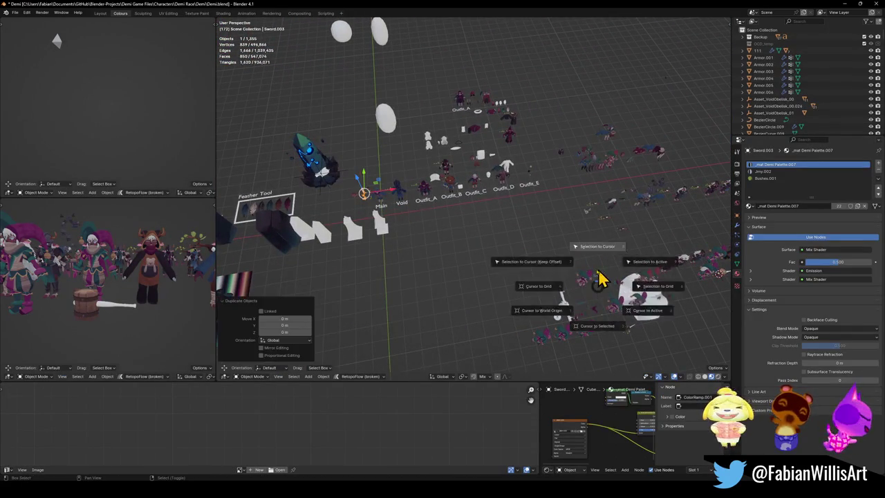
pyautogui.click(602, 263)
# In front view, rotate the stick and barrel 90° to stand the hammer upright
pyautogui.press('KP_1')
pyautogui.press('KP_Decimal')
pyautogui.moveTo(541, 239)
pyautogui.keyDown('shift'); pyautogui.mouseDown(button='middle')
pyautogui.moveTo(484, 300)
pyautogui.moveTo(492, 273)
pyautogui.mouseUp(button='middle'); pyautogui.keyUp('shift')
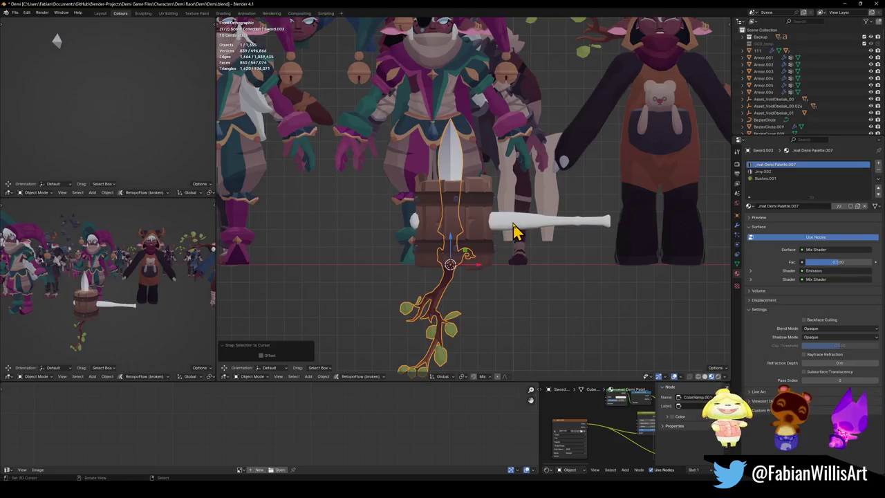
pyautogui.click(513, 225)
pyautogui.keyDown('shift'); pyautogui.click(485, 231); pyautogui.keyUp('shift')
pyautogui.press('r')
pyautogui.press('9')
pyautogui.press('0')
pyautogui.press('Return')
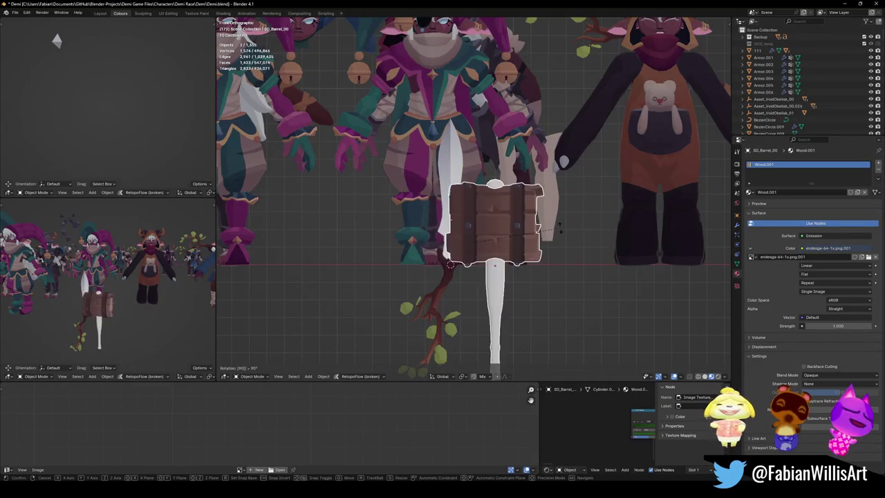
# Move the hammer so its barrel head sits at the jester's hands, and save
pyautogui.press('g')
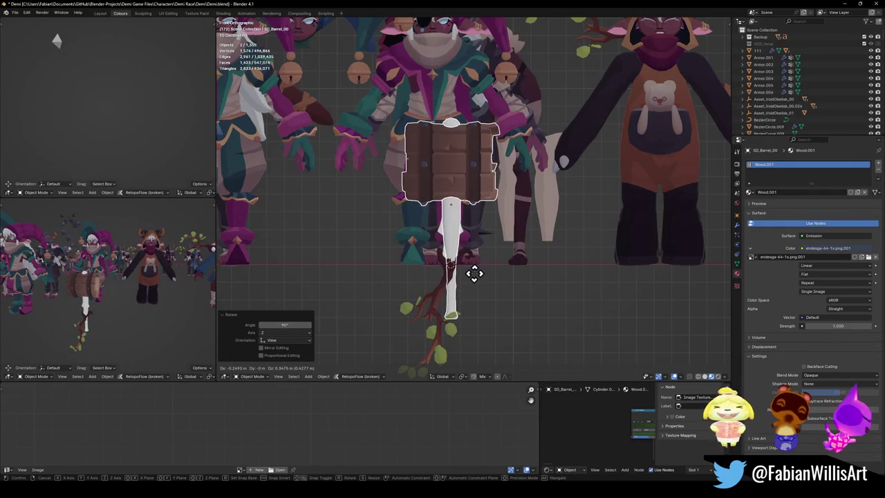
pyautogui.click(475, 273)
pyautogui.hotkey('ctrl', 's')
# Link the barrel's wood material to the hammer shaft (Cylinder.012)
pyautogui.press('q')
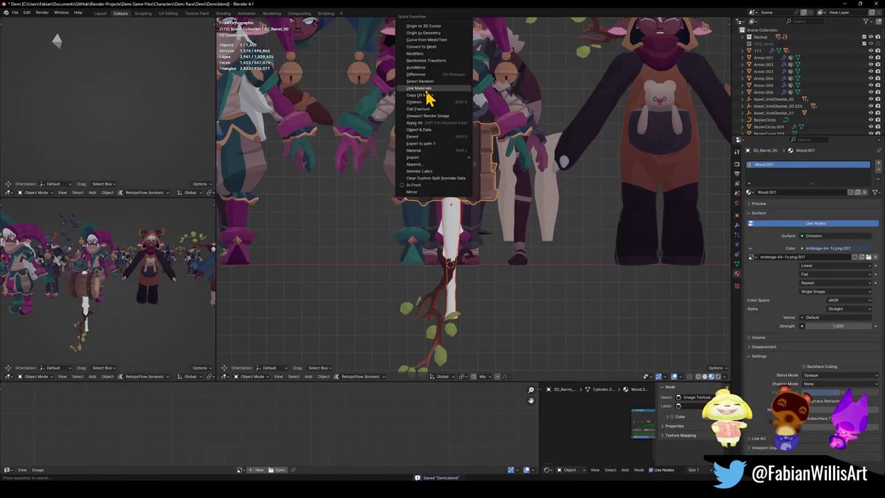
pyautogui.click(425, 89)
pyautogui.click(453, 235)
# Collapse all the shaft's UVs to the 2D cursor and slide them onto a brown palette swatch
pyautogui.press('Tab')
pyautogui.press('a')
pyautogui.hotkey('shift', 's')
pyautogui.click(353, 401)
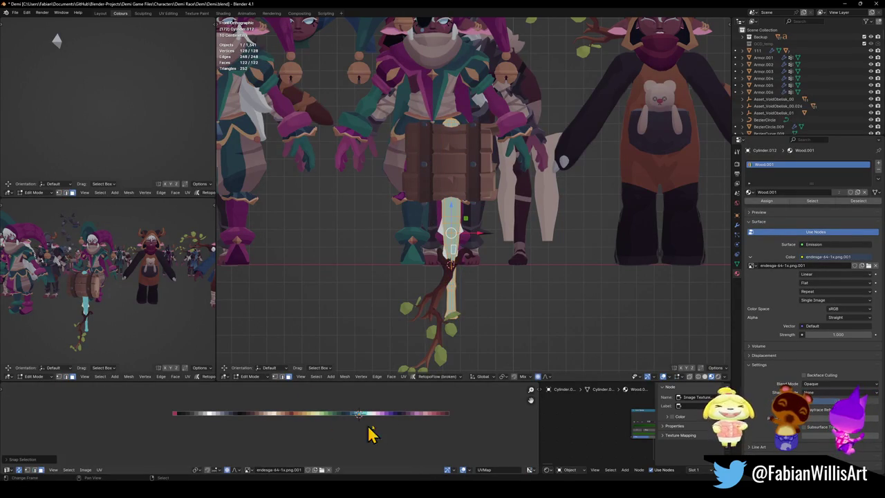
pyautogui.press('g')
pyautogui.press('x')
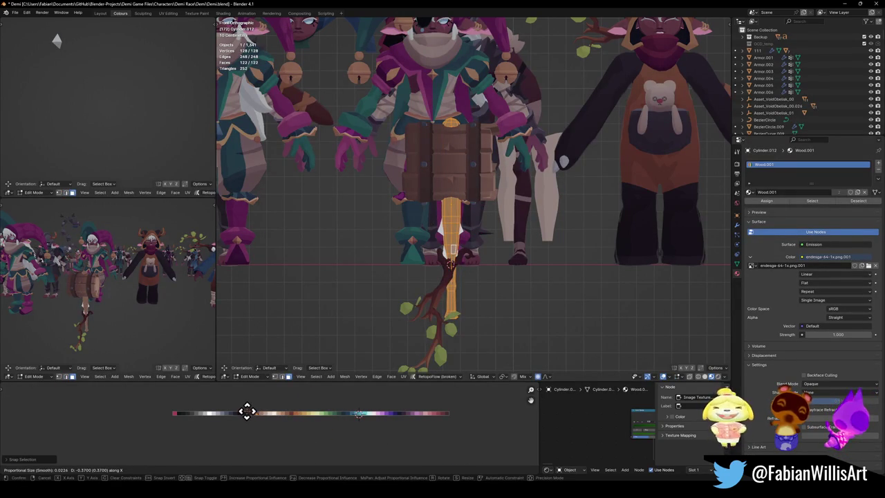
pyautogui.click(178, 398)
pyautogui.scroll(2, 72, 311)
pyautogui.scroll(2, 89, 299)
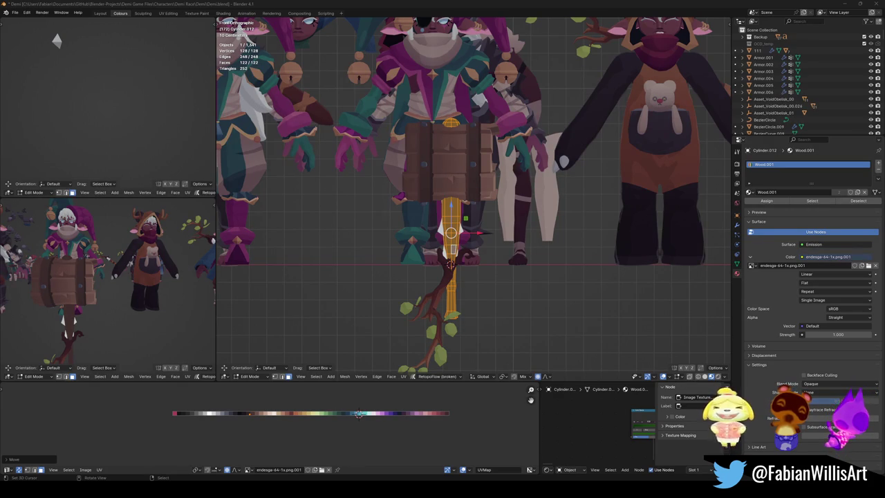
pyautogui.scroll(1, 470, 200)
pyautogui.hotkey('alt', 'a')
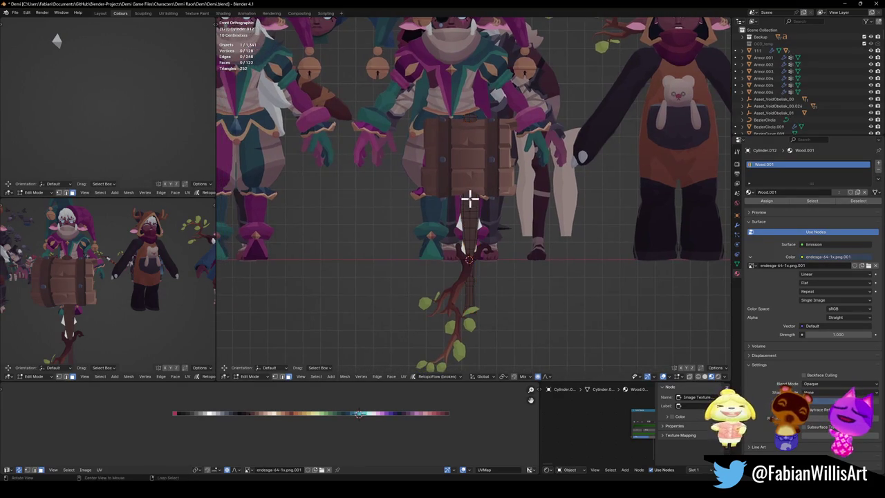
# Add loop cuts near the top of the shaft, scaling the topmost ring
pyautogui.scroll(3, 471, 200)
pyautogui.scroll(4, 473, 202)
pyautogui.hotkey('ctrl', 'r')
pyautogui.click(473, 201)
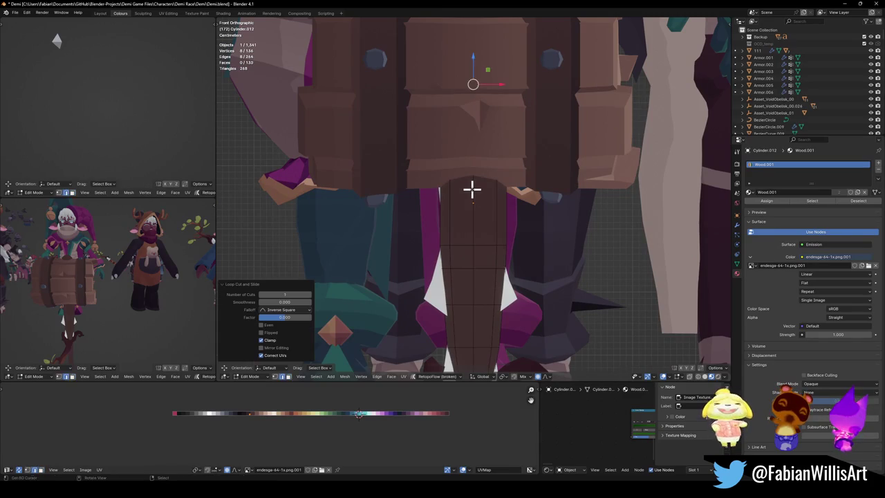
pyautogui.click(474, 207)
pyautogui.hotkey('ctrl', 'r')
pyautogui.click(482, 156)
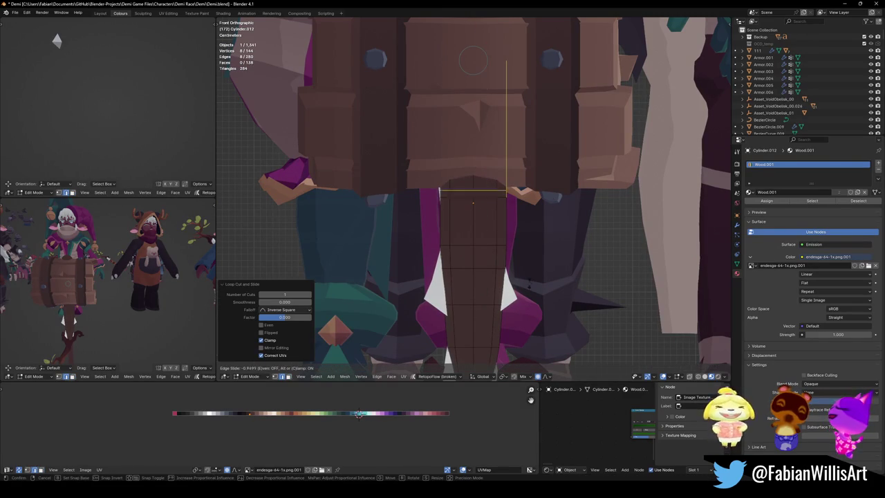
pyautogui.click(484, 206)
pyautogui.hotkey('alt', 'a')
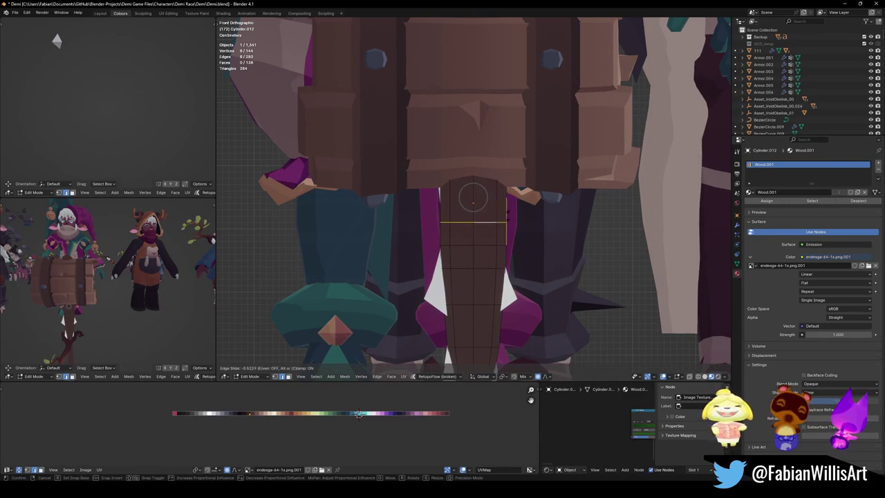
pyautogui.hotkey('ctrl', 'r')
pyautogui.click(473, 192)
pyautogui.press('s')
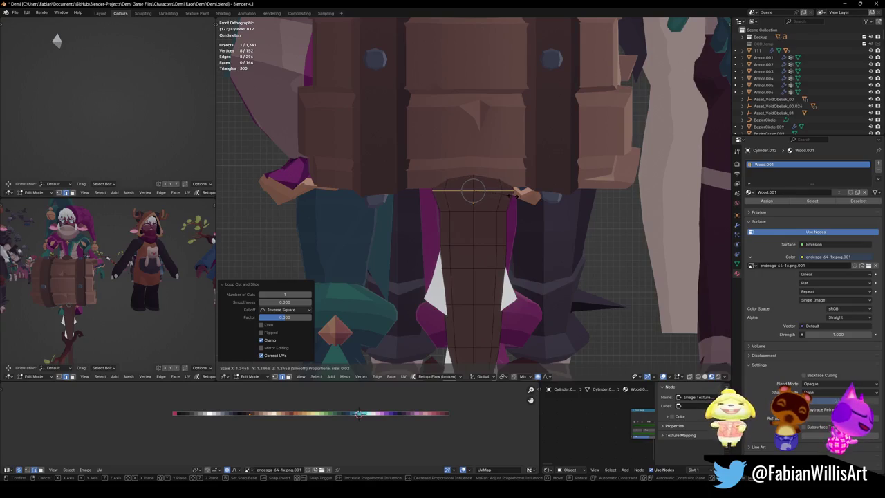
pyautogui.click(511, 195)
# Recolour the top band of handle faces with a different palette wood tone
pyautogui.press('l')
pyautogui.press('g')
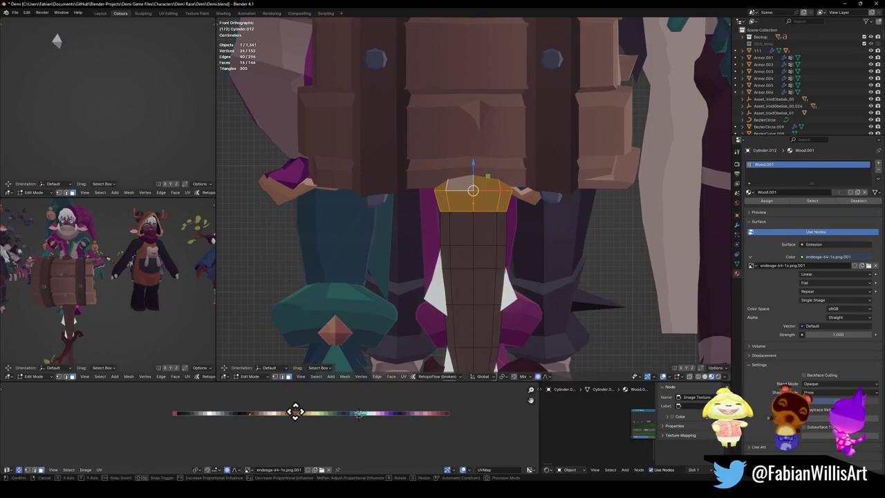
pyautogui.click(285, 413)
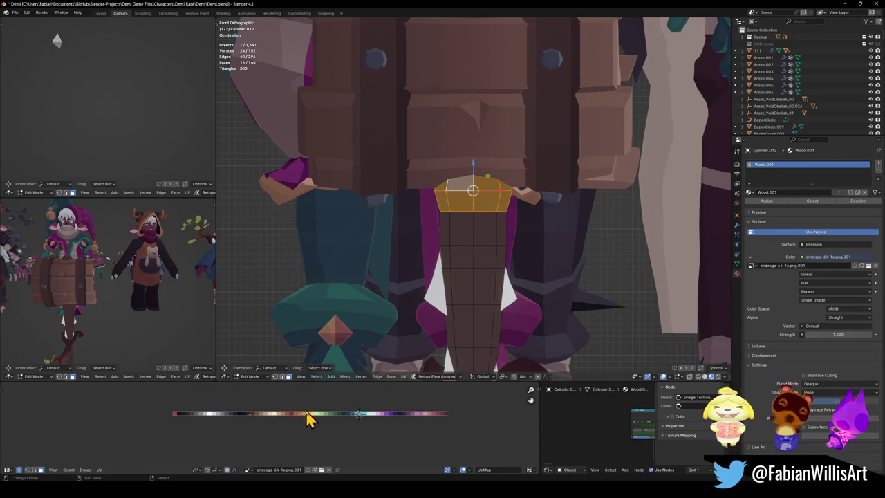
pyautogui.press('g')
pyautogui.press('x')
pyautogui.click(322, 413)
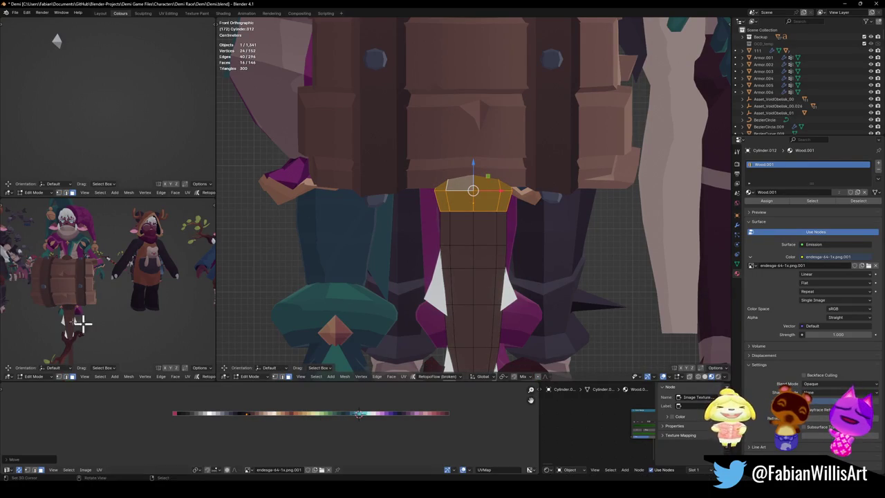
pyautogui.scroll(6, 68, 299)
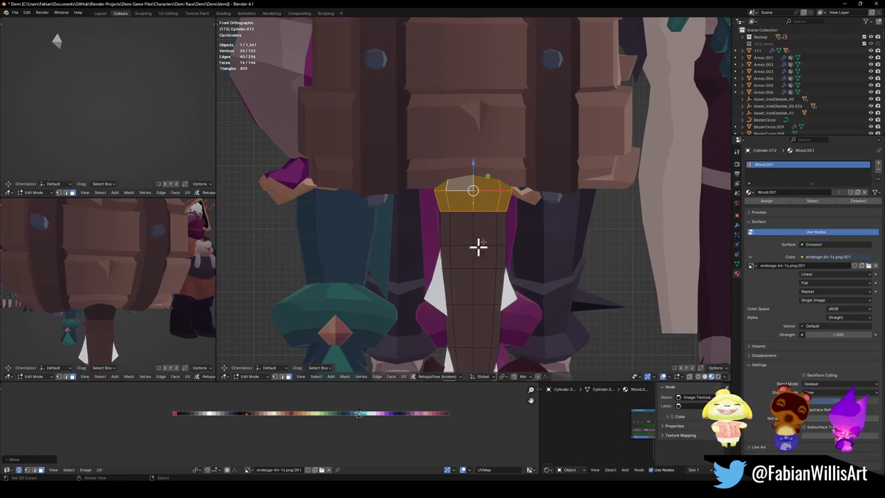
pyautogui.hotkey('alt', 'a')
pyautogui.scroll(3, 479, 207)
# Add another loop under the barrel, scale it and raise it along Z
pyautogui.hotkey('ctrl', 'r')
pyautogui.click(466, 203)
pyautogui.press('s')
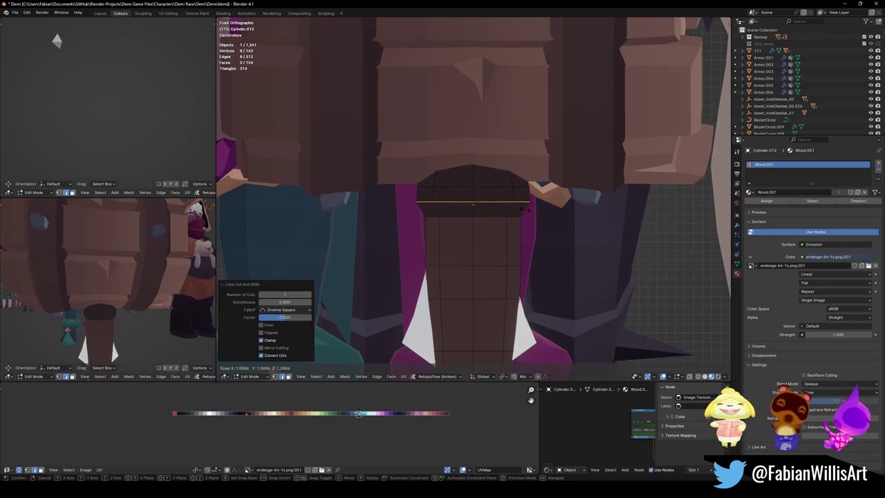
pyautogui.click(524, 211)
pyautogui.press('g')
pyautogui.press('z')
pyautogui.click(528, 220)
pyautogui.hotkey('alt', 'a')
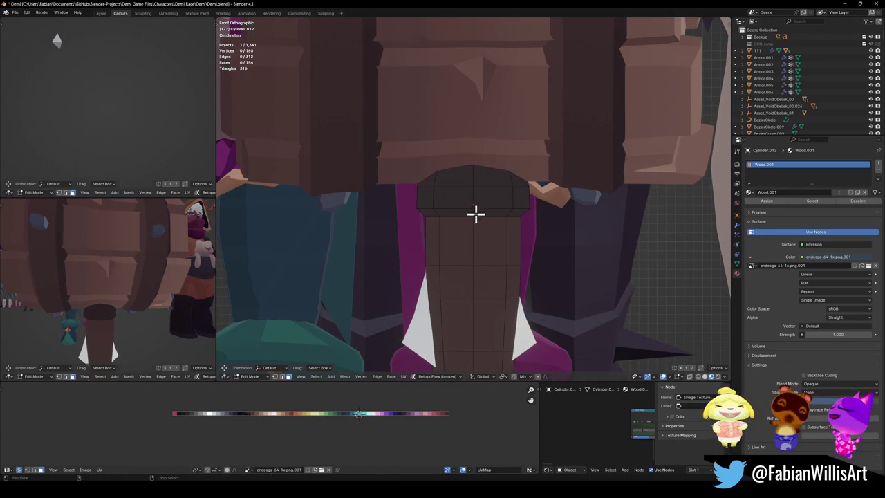
# Shift the handle-top ring of faces to a new palette colour
pyautogui.keyDown('alt'); pyautogui.click(475, 212); pyautogui.keyUp('alt')
pyautogui.press('g')
pyautogui.press('x')
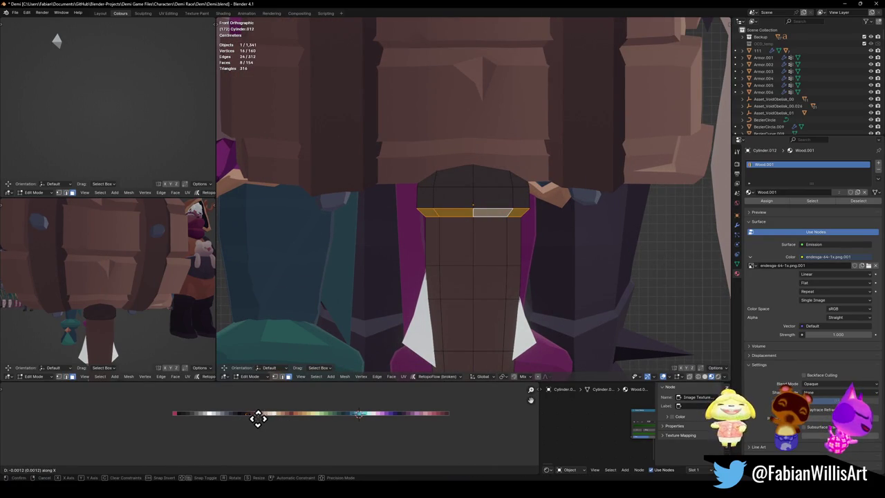
pyautogui.click(257, 418)
# Raise the top edge loop along Z and widen it to 1.042 to flare the collar
pyautogui.keyDown('alt'); pyautogui.click(477, 200); pyautogui.keyUp('alt')
pyautogui.press('g')
pyautogui.press('z')
pyautogui.click(503, 191)
pyautogui.press('s')
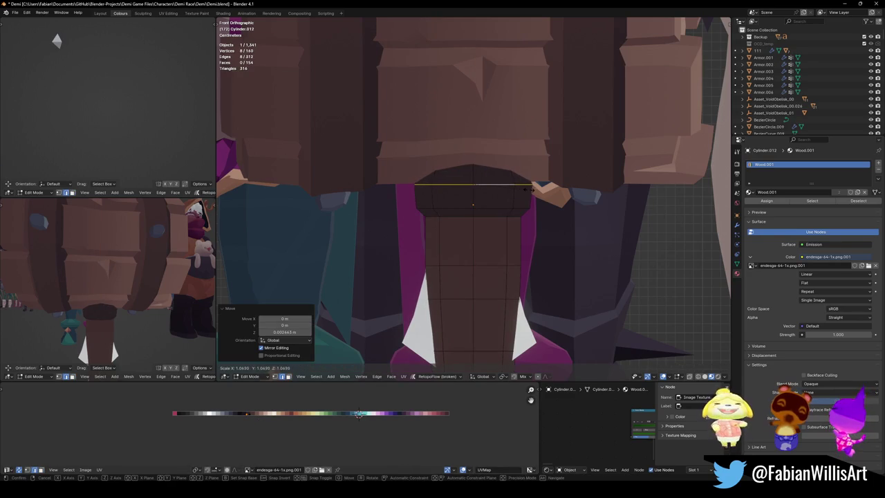
pyautogui.click(527, 188)
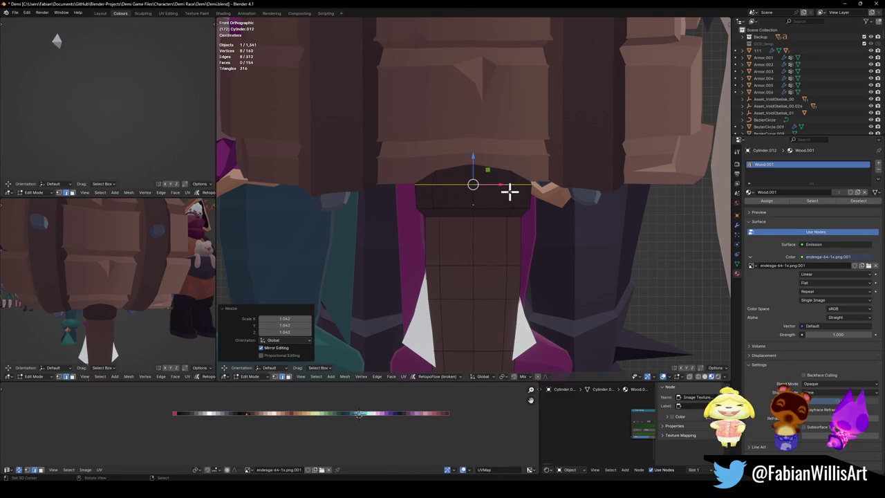
# Recolour the band of faces under the collar along the palette
pyautogui.scroll(3, 75, 306)
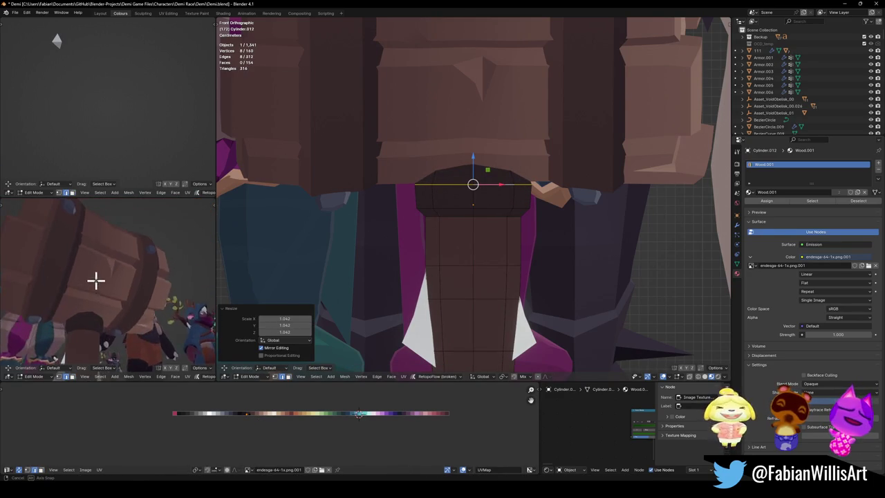
pyautogui.moveTo(95, 281)
pyautogui.mouseDown(button='middle')
pyautogui.moveTo(155, 283)
pyautogui.moveTo(115, 288)
pyautogui.mouseUp(button='middle')
pyautogui.moveTo(360, 228)
pyautogui.mouseDown(button='middle')
pyautogui.moveTo(421, 209)
pyautogui.moveTo(442, 214)
pyautogui.mouseUp(button='middle')
pyautogui.keyDown('alt'); pyautogui.keyDown('shift'); pyautogui.click(438, 214); pyautogui.keyUp('shift'); pyautogui.keyUp('alt')
pyautogui.press('g')
pyautogui.press('x')
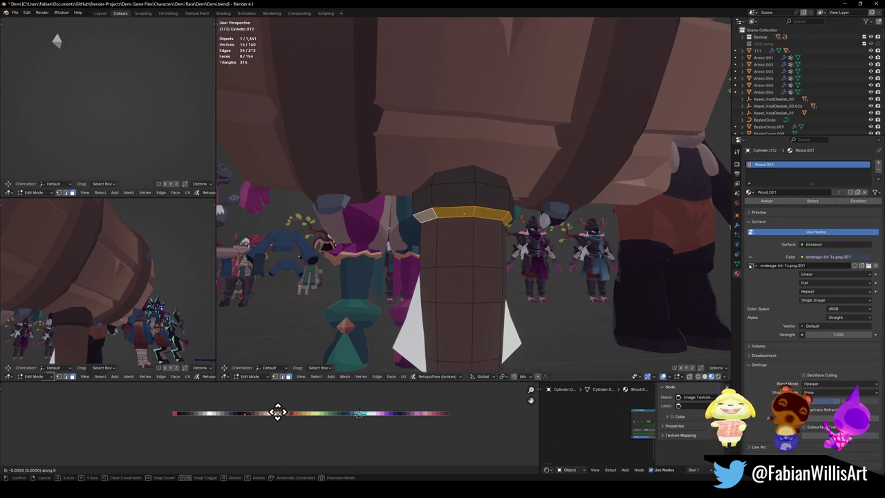
pyautogui.click(284, 413)
# Adjust the height of a horizontal handle edge loop along Z and leave Edit Mode
pyautogui.press('2')
pyautogui.keyDown('alt'); pyautogui.click(483, 224); pyautogui.keyUp('alt')
pyautogui.press('g')
pyautogui.press('z')
pyautogui.click(498, 228)
pyautogui.moveTo(134, 283)
pyautogui.mouseDown(button='middle')
pyautogui.moveTo(143, 300)
pyautogui.moveTo(168, 296)
pyautogui.moveTo(142, 293)
pyautogui.mouseUp(button='middle')
pyautogui.scroll(-3, 446, 253)
pyautogui.press('Tab')
pyautogui.click(486, 253)
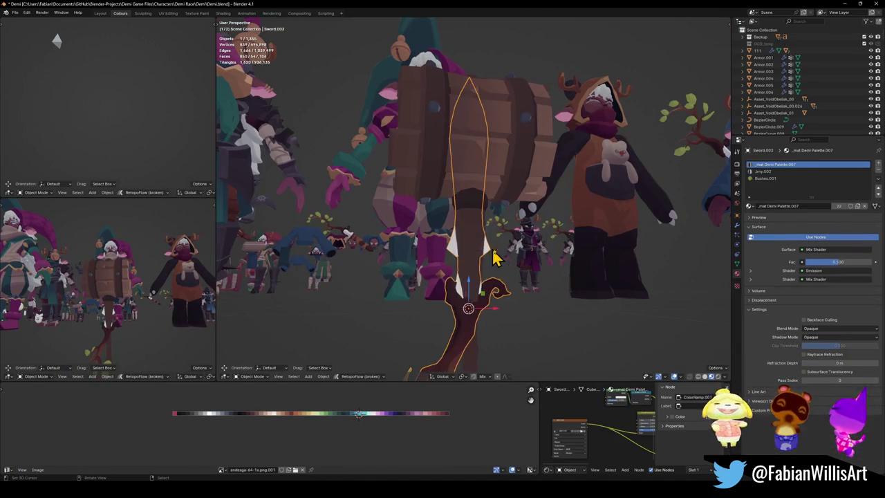
# Slide the sword left along X, clear of the hammer, and save Demi.blend
pyautogui.press('g')
pyautogui.press('x')
pyautogui.click(305, 252)
pyautogui.hotkey('alt', 'a')
pyautogui.hotkey('ctrl', 's')
# Orbit the views to inspect the barrel hammer from the side
pyautogui.moveTo(122, 330); pyautogui.dragTo(140, 321, button='middle')
pyautogui.moveTo(538, 316); pyautogui.dragTo(541, 326, button='middle')
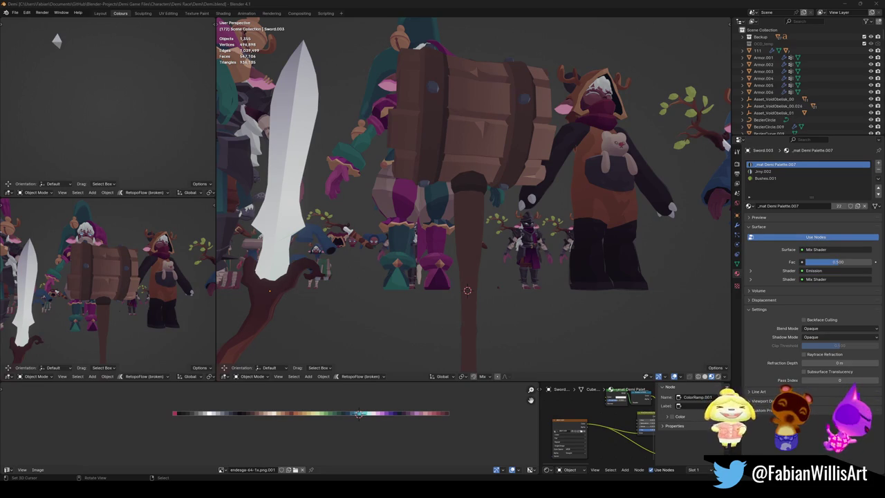
pyautogui.moveTo(82, 308); pyautogui.dragTo(138, 297, button='middle')
pyautogui.moveTo(401, 161)
pyautogui.mouseDown(button='middle')
pyautogui.moveTo(425, 174)
pyautogui.moveTo(436, 138)
pyautogui.mouseUp(button='middle')
pyautogui.click(434, 128)
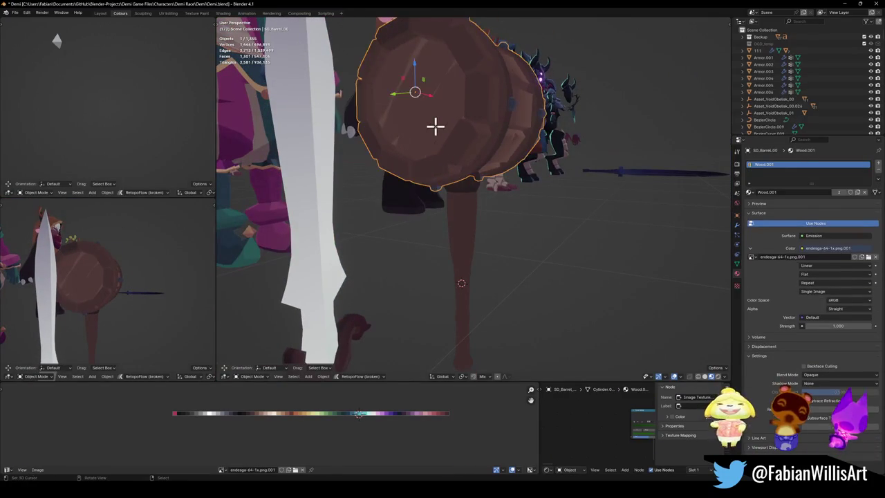
# Give the barrel's end cap a different wood tone by shifting its UVs
pyautogui.press('Tab')
pyautogui.press('l')
pyautogui.press('l')
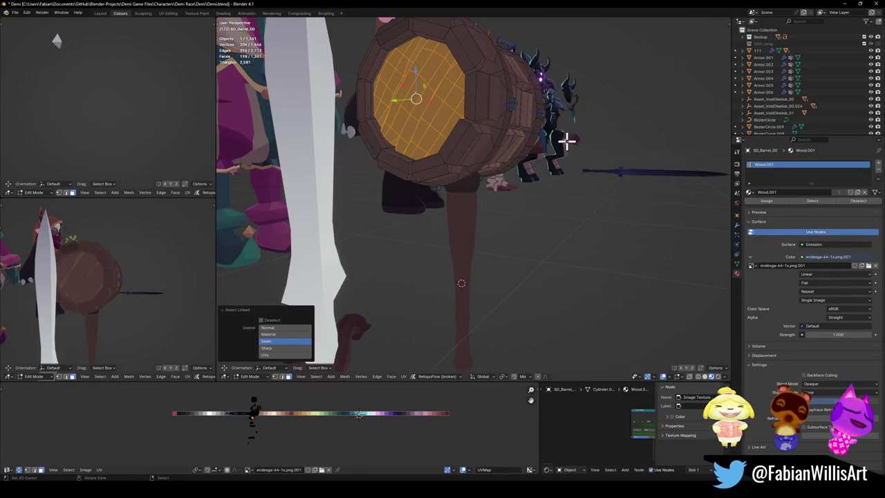
pyautogui.moveTo(569, 139); pyautogui.dragTo(452, 152, button='middle')
pyautogui.moveTo(99, 286); pyautogui.dragTo(114, 290, button='middle')
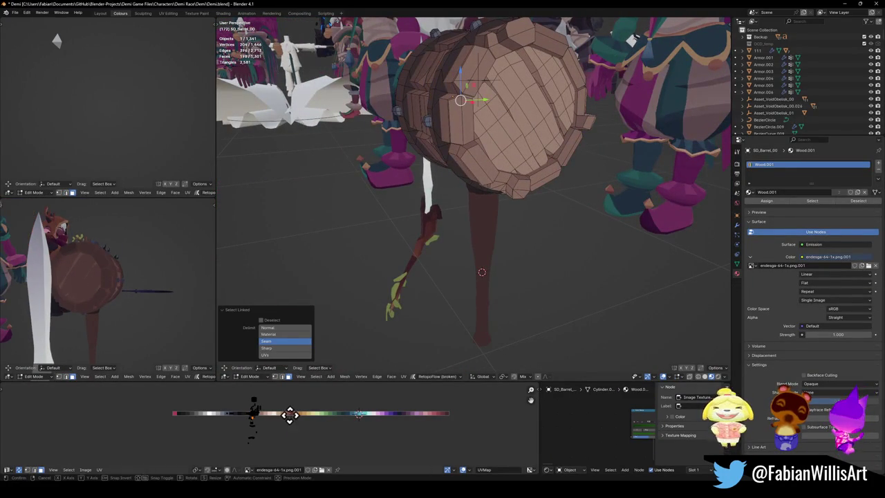
pyautogui.press('g')
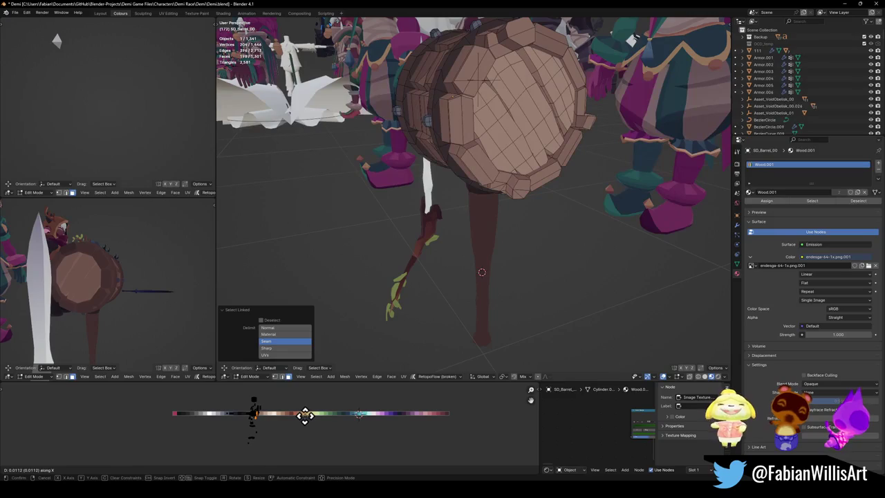
pyautogui.click(303, 415)
# Select the planks facing the same direction and shift them to a new wood colour
pyautogui.moveTo(97, 290)
pyautogui.mouseDown(button='middle')
pyautogui.moveTo(57, 293)
pyautogui.moveTo(83, 291)
pyautogui.mouseUp(button='middle')
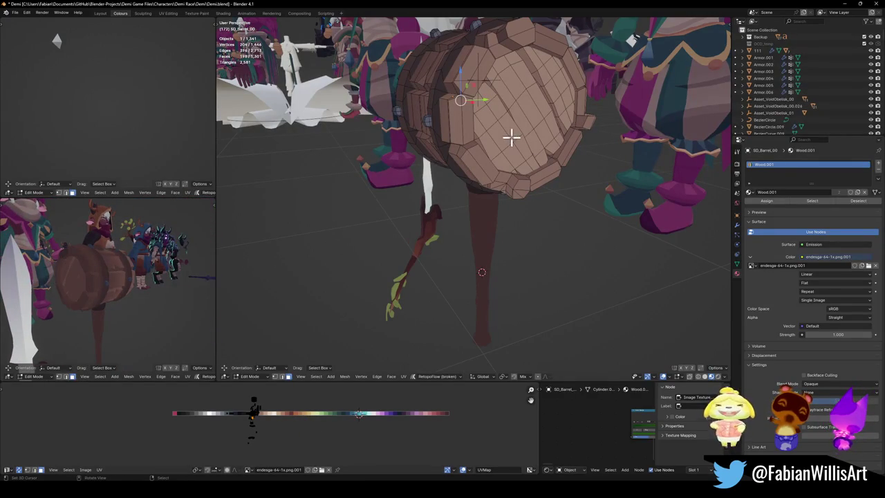
pyautogui.moveTo(498, 144)
pyautogui.mouseDown(button='middle')
pyautogui.moveTo(596, 150)
pyautogui.moveTo(502, 132)
pyautogui.moveTo(450, 136)
pyautogui.mouseUp(button='middle')
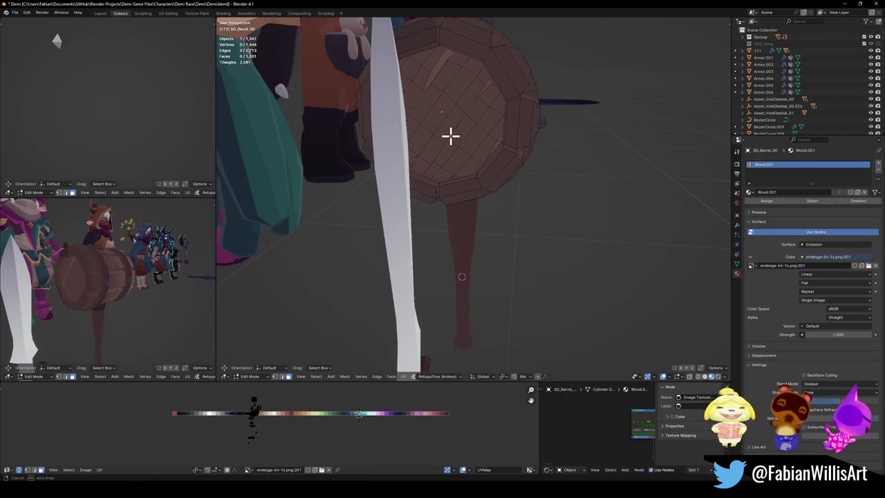
pyautogui.press('l')
pyautogui.press('h')
pyautogui.click(461, 144)
pyautogui.press('q')
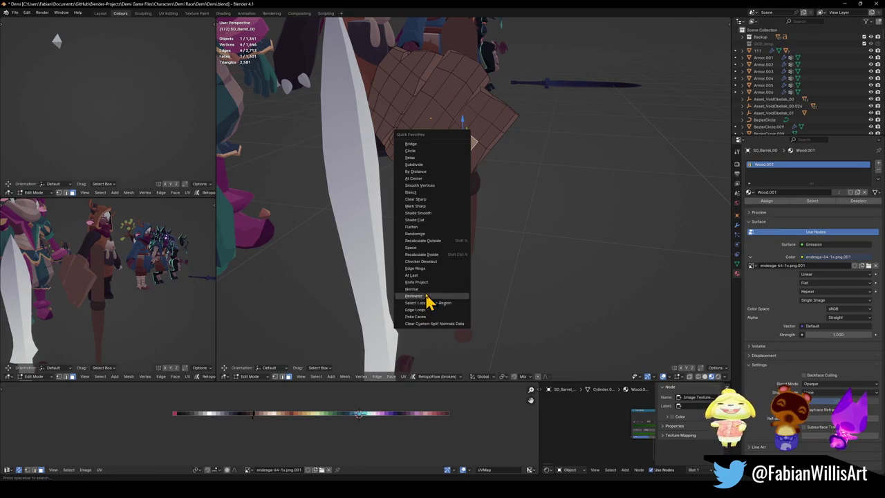
pyautogui.click(428, 303)
pyautogui.press('g')
pyautogui.press('x')
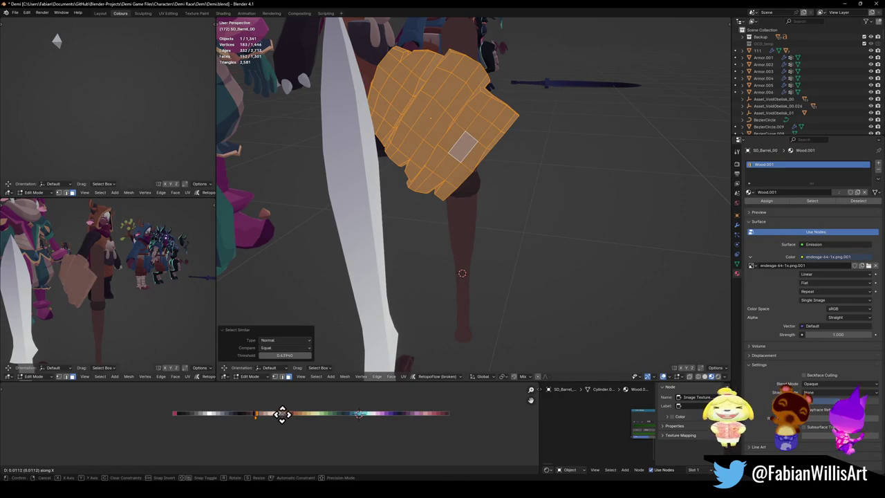
pyautogui.click(281, 414)
# Frame the barrel and nudge the selected faces' colour along the palette again
pyautogui.press('Tab')
pyautogui.press('KP_Decimal')
pyautogui.moveTo(39, 289); pyautogui.dragTo(158, 292, button='middle')
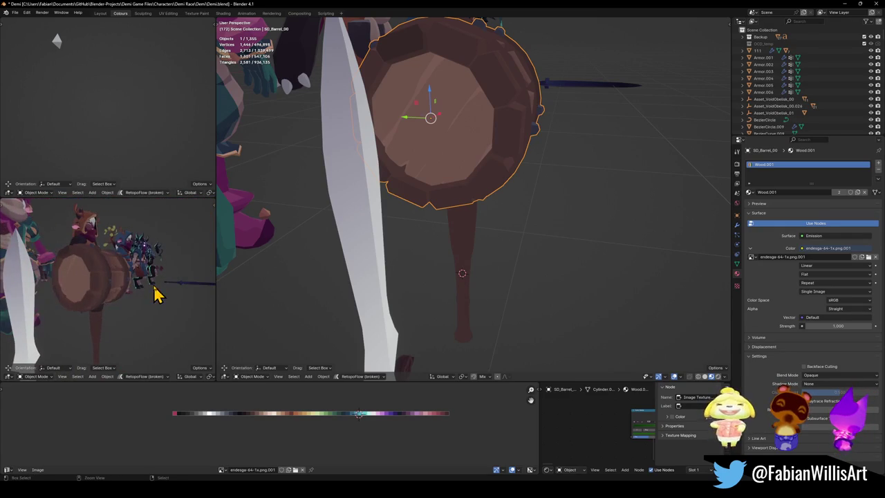
pyautogui.press('Tab')
pyautogui.press('g')
pyautogui.press('x')
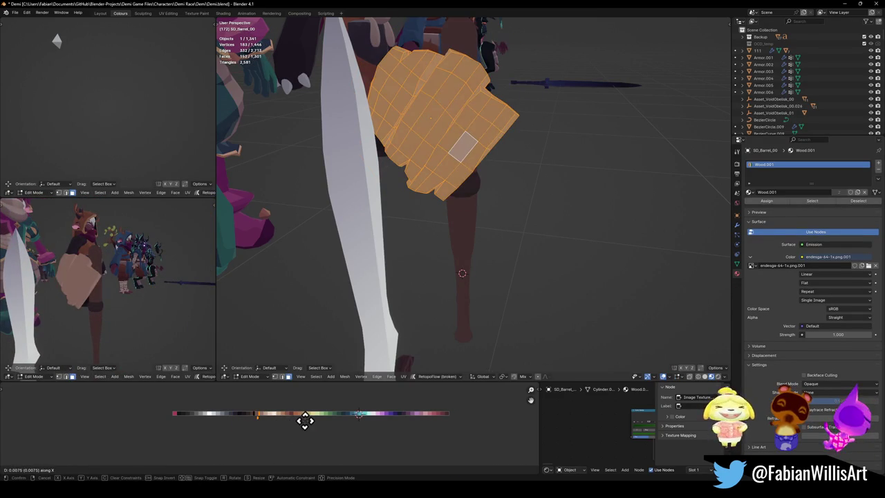
pyautogui.click(295, 421)
# Recolour a smaller subset of barrel faces, then reselect the linked faces
pyautogui.click(270, 434)
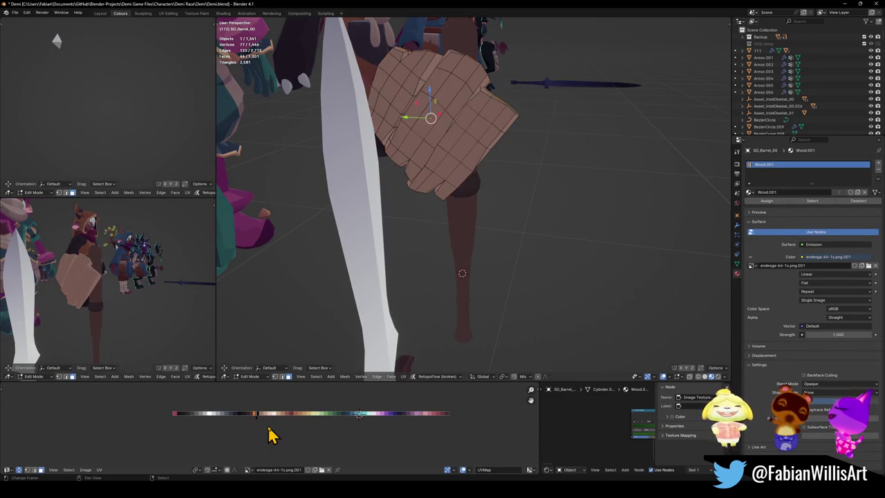
pyautogui.press('g')
pyautogui.press('x')
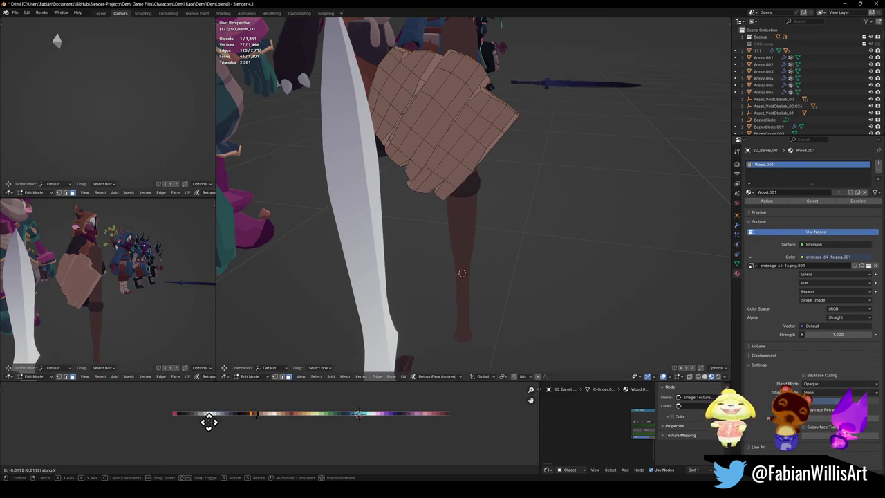
pyautogui.click(210, 422)
pyautogui.hotkey('ctrl', 'l')
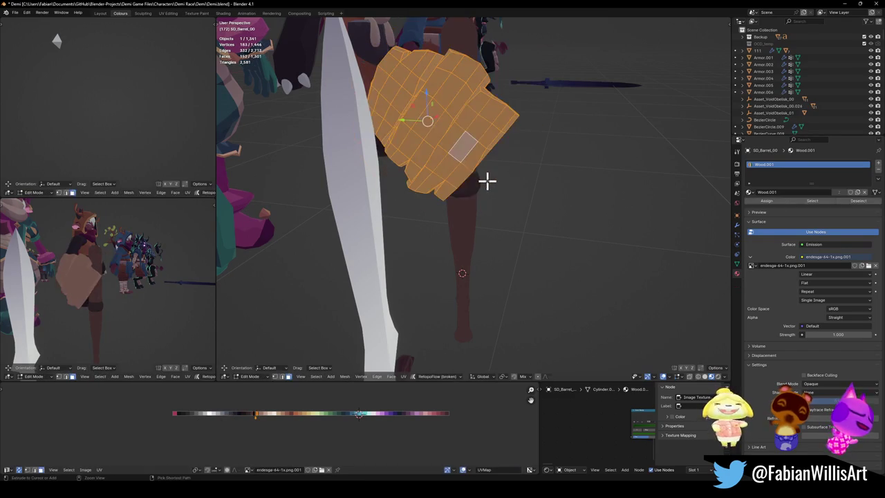
# Select planks with similar normals at a raised threshold and shift them to a pinkish-brown tone
pyautogui.click(480, 176)
pyautogui.click(466, 152)
pyautogui.press('q')
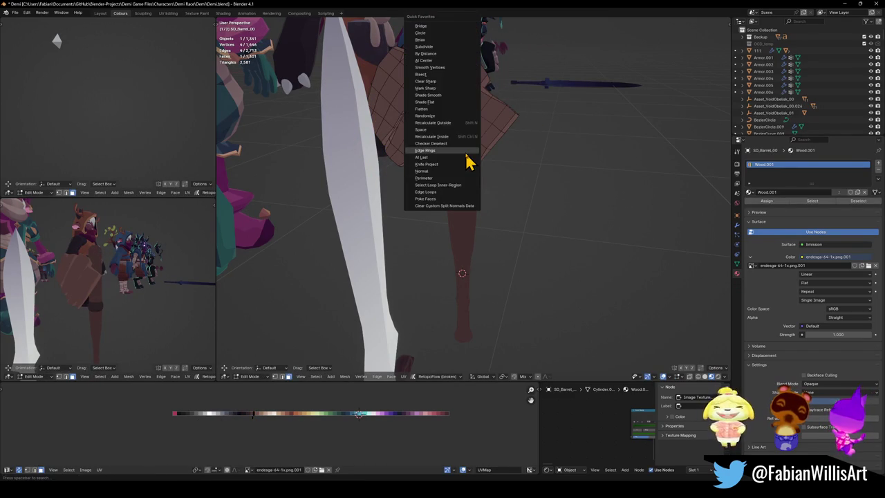
pyautogui.click(442, 171)
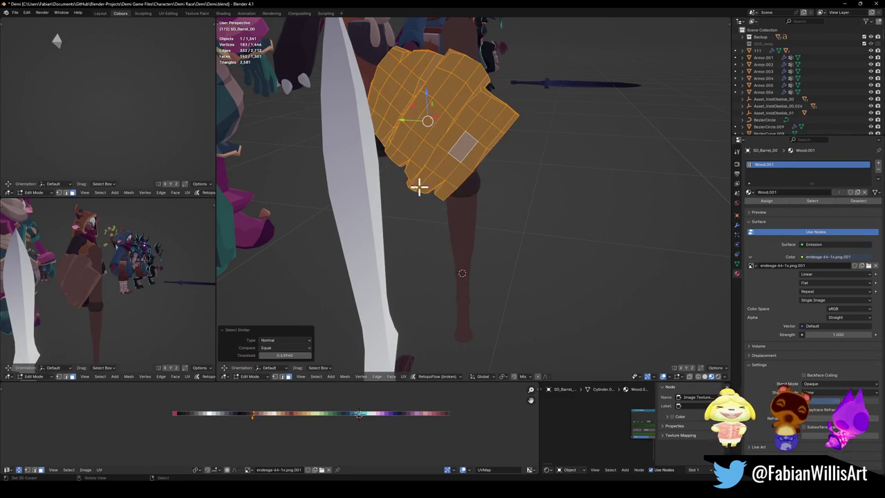
pyautogui.rightClick(281, 355)
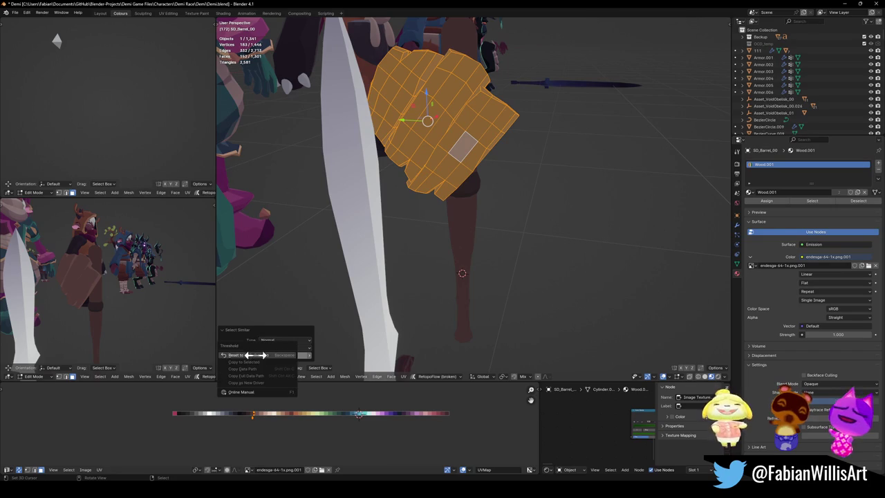
pyautogui.hotkey('ctrl', 'z')
pyautogui.hotkey('shift', 'g')
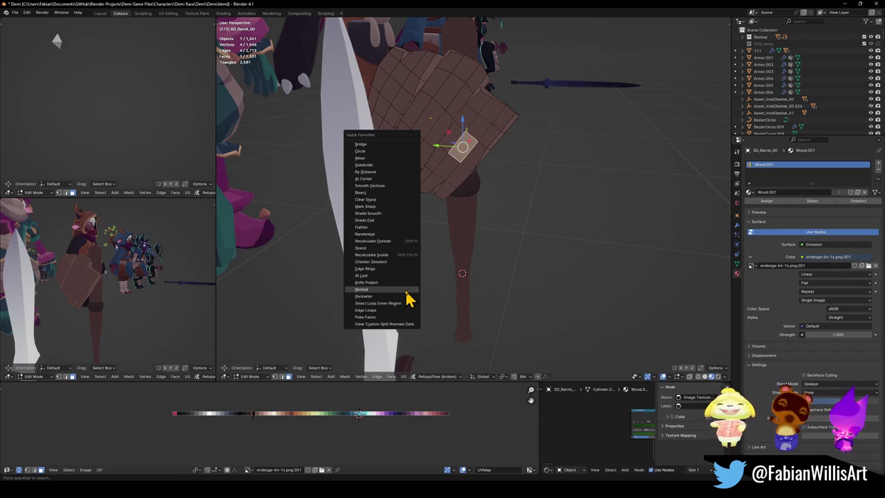
pyautogui.click(409, 296)
pyautogui.moveTo(285, 355); pyautogui.dragTo(342, 355)
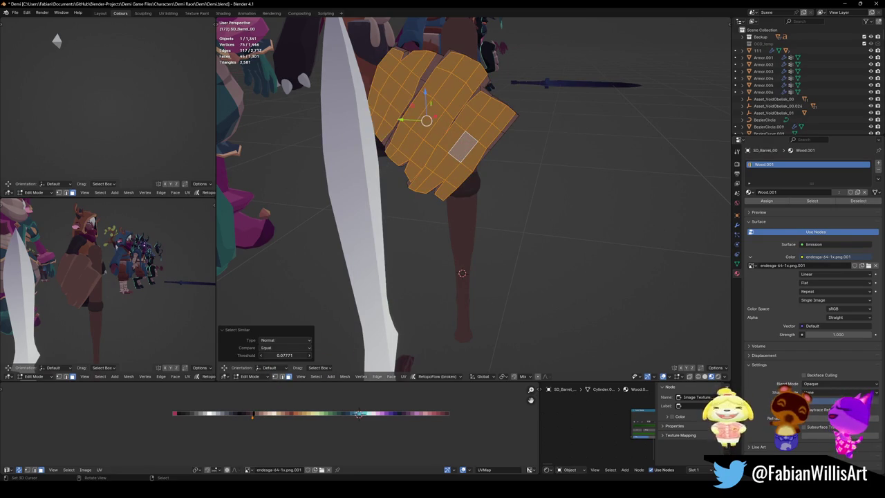
pyautogui.press('g')
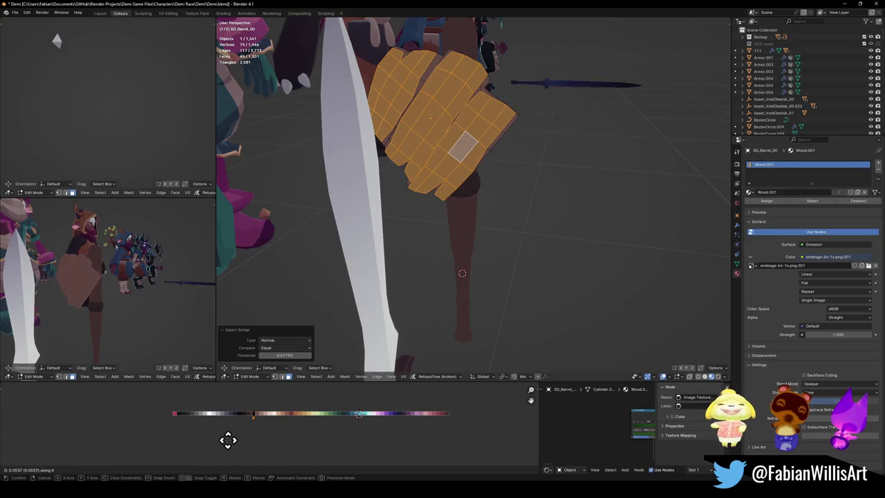
pyautogui.click(260, 438)
pyautogui.press('Tab')
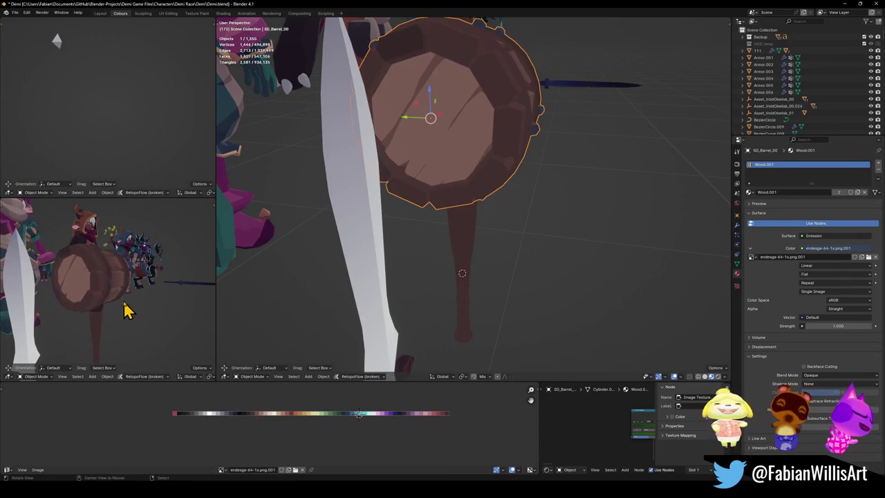
# Orbit the lower-left view around the characters and save Demi.blend
pyautogui.scroll(2, 102, 302)
pyautogui.moveTo(102, 302)
pyautogui.mouseDown(button='middle')
pyautogui.moveTo(70, 301)
pyautogui.moveTo(152, 293)
pyautogui.moveTo(159, 306)
pyautogui.moveTo(23, 313)
pyautogui.moveTo(154, 311)
pyautogui.moveTo(76, 315)
pyautogui.moveTo(154, 306)
pyautogui.moveTo(134, 310)
pyautogui.moveTo(148, 298)
pyautogui.mouseUp(button='middle')
pyautogui.hotkey('ctrl', 's')
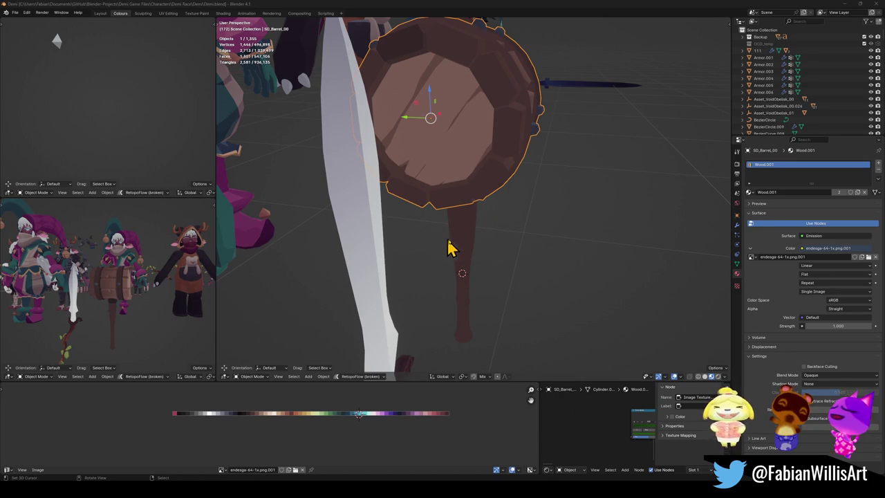
# Turn the main view to face the hammer handle from the front
pyautogui.keyDown('alt'); pyautogui.moveTo(444, 247); pyautogui.dragTo(484, 234, button='middle'); pyautogui.keyUp('alt')
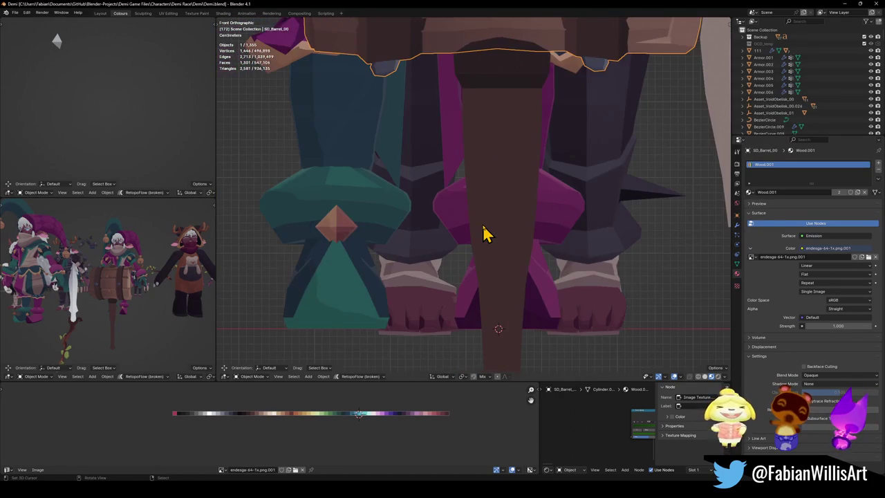
pyautogui.scroll(-1, 494, 242)
pyautogui.scroll(-2, 510, 194)
# Save, enter Edit Mode on the hammer handle, and add an edge loop across it
pyautogui.hotkey('ctrl', 's')
pyautogui.click(509, 202)
pyautogui.press('Tab')
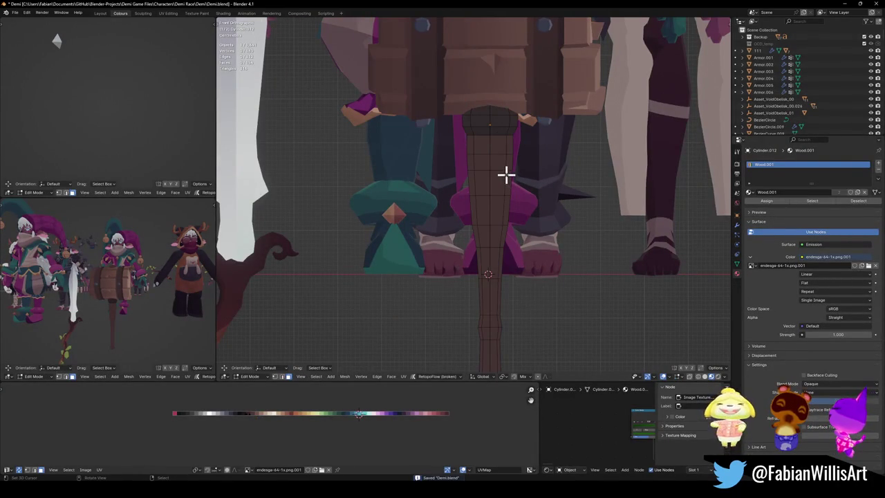
pyautogui.scroll(1, 500, 182)
pyautogui.hotkey('ctrl', 'r')
pyautogui.click(498, 181)
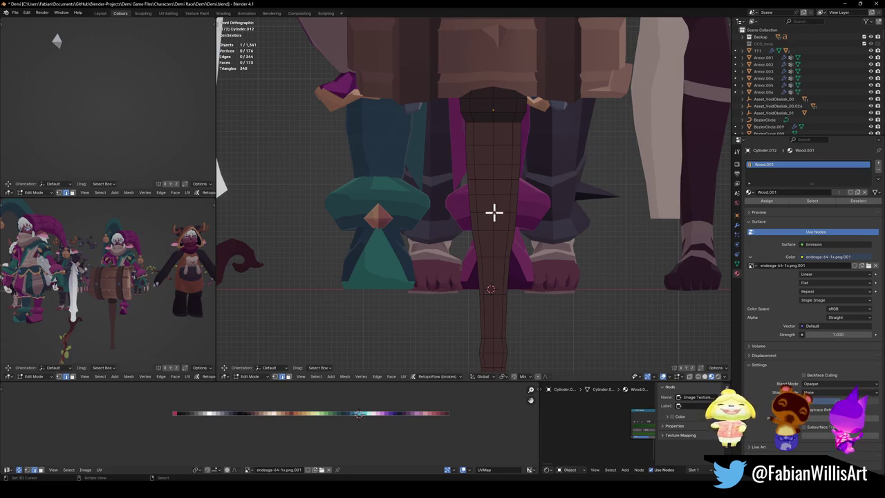
# Add a loop near the top of the shaft and select the tall block of face loops
pyautogui.scroll(2, 493, 207)
pyautogui.hotkey('ctrl', 'r')
pyautogui.click(502, 146)
pyautogui.press('3')
pyautogui.keyDown('alt'); pyautogui.click(505, 137); pyautogui.keyUp('alt')
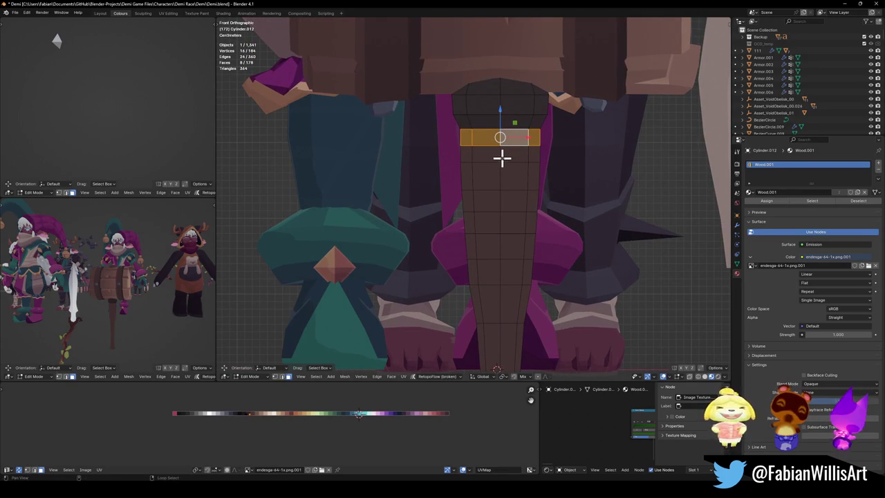
pyautogui.keyDown('shift'); pyautogui.moveTo(492, 284); pyautogui.dragTo(500, 192); pyautogui.keyUp('shift')
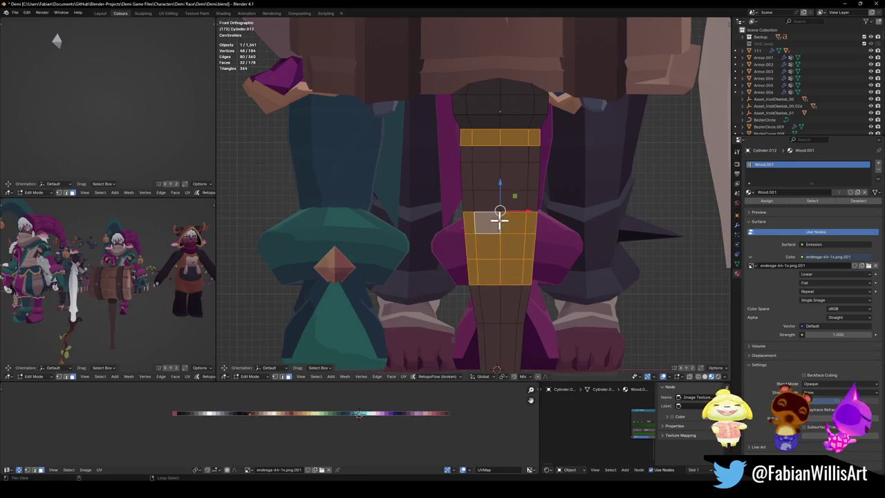
pyautogui.moveTo(500, 251); pyautogui.dragTo(502, 146)
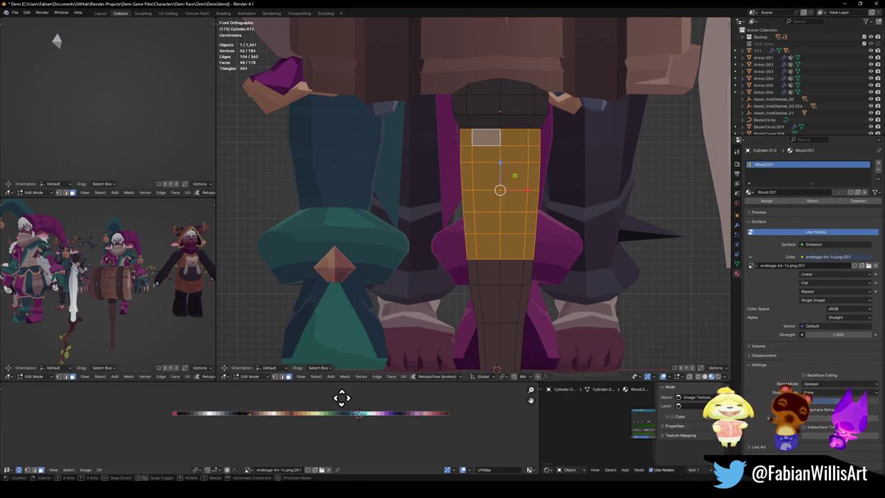
# Shift the selected block's UVs onto the light wood palette colour
pyautogui.press('g')
pyautogui.click(449, 391)
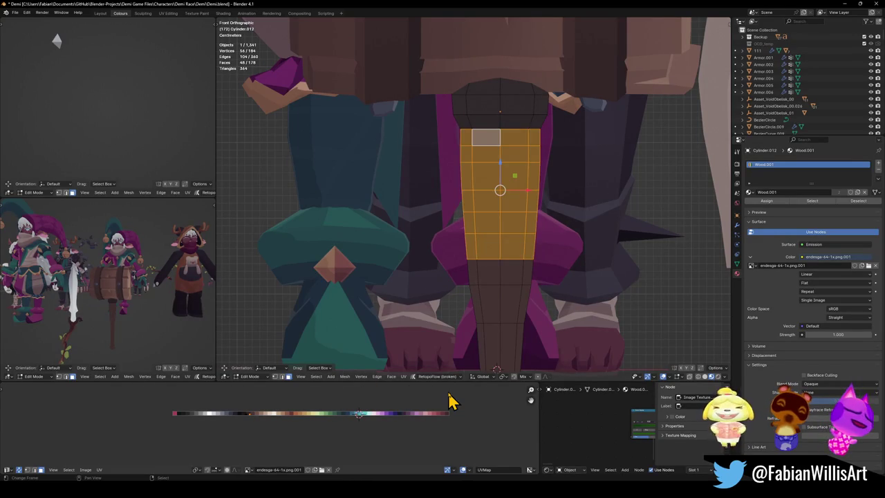
pyautogui.press('g')
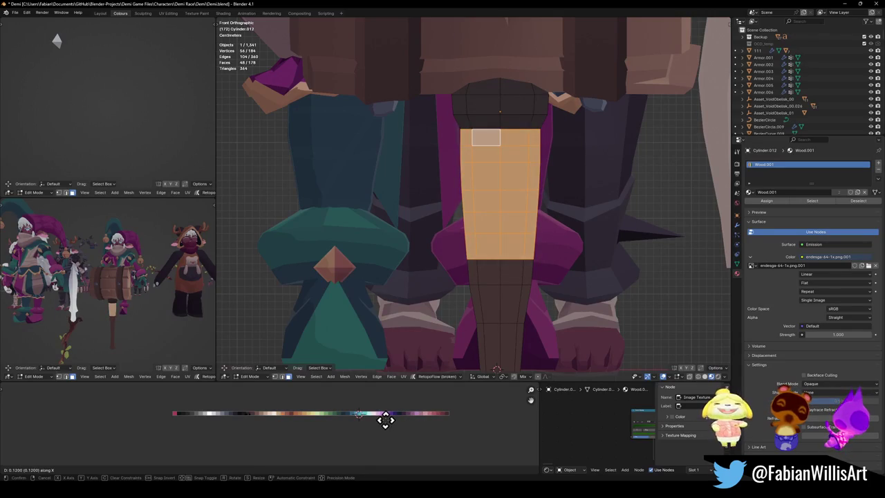
pyautogui.click(408, 391)
# Give two single face bands on the shaft darker palette colours via horizontal UV moves
pyautogui.hotkey('alt', 'a')
pyautogui.keyDown('alt'); pyautogui.click(510, 153); pyautogui.keyUp('alt')
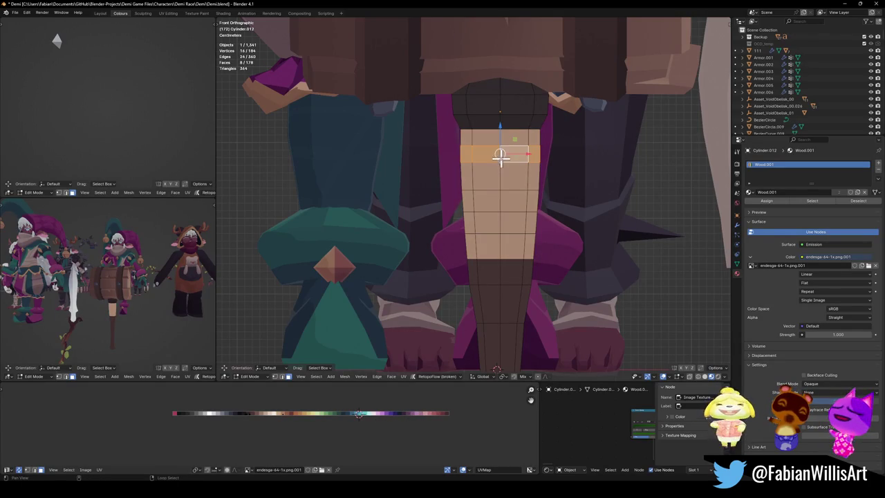
pyautogui.press('g')
pyautogui.press('x')
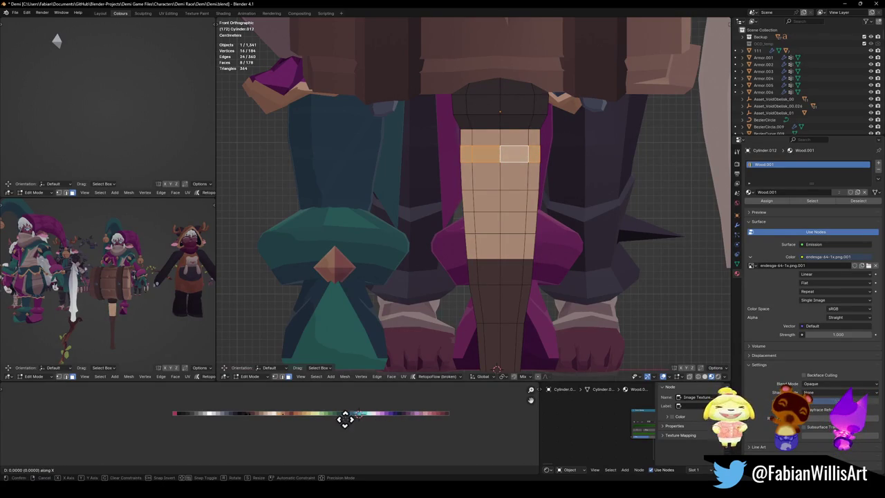
pyautogui.click(398, 412)
pyautogui.hotkey('alt', 'a')
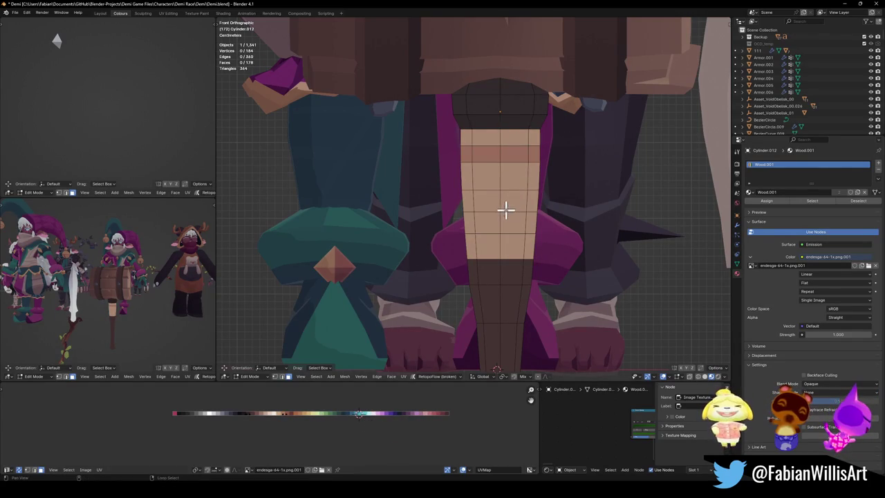
pyautogui.keyDown('alt'); pyautogui.click(510, 202); pyautogui.keyUp('alt')
pyautogui.press('g')
pyautogui.press('x')
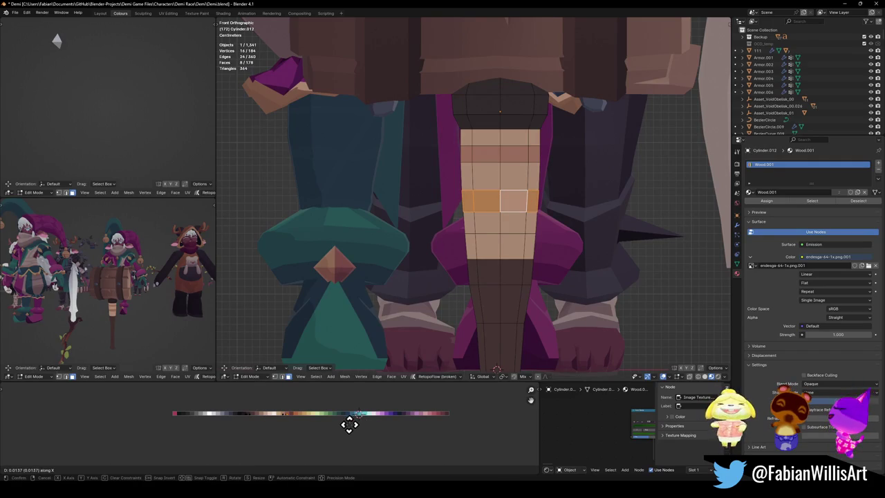
pyautogui.click(349, 424)
# Tilt an edge loop across the shaft into a diagonal with the Shear tool
pyautogui.press('KP_Decimal')
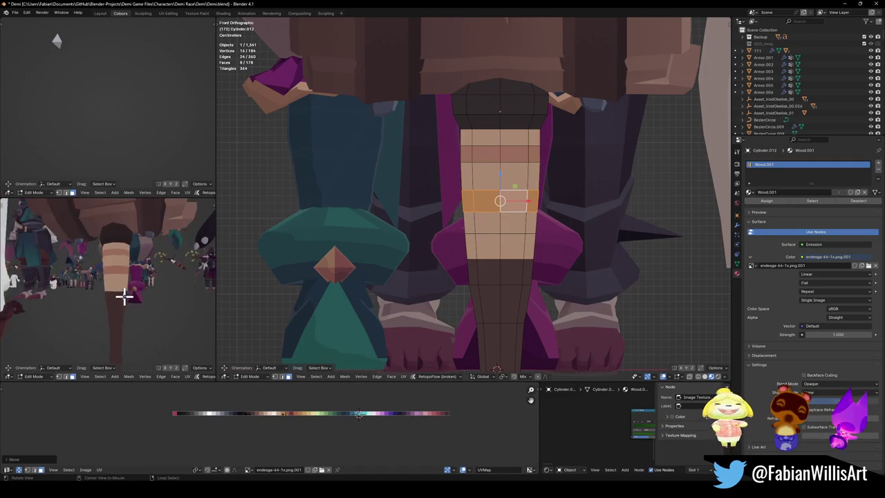
pyautogui.moveTo(168, 300); pyautogui.dragTo(164, 293, button='middle')
pyautogui.scroll(1, 443, 227)
pyautogui.press('2')
pyautogui.keyDown('alt'); pyautogui.click(495, 214); pyautogui.keyUp('alt')
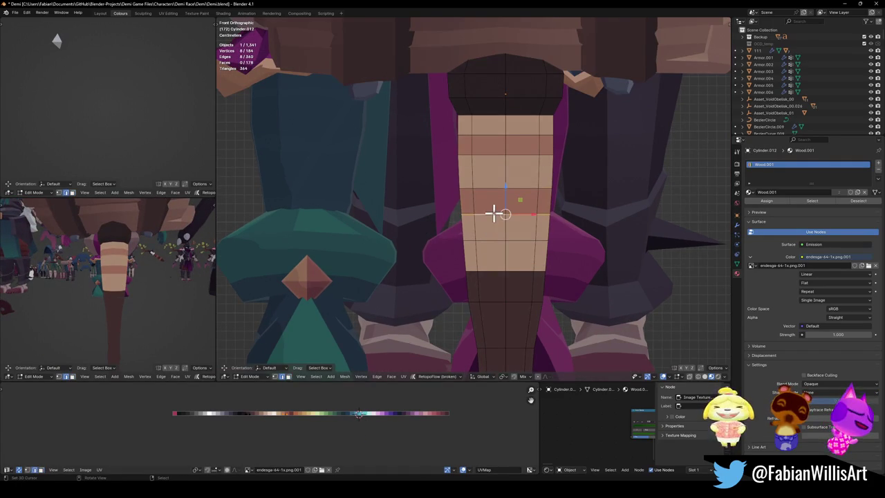
pyautogui.press('t')
pyautogui.click(226, 277)
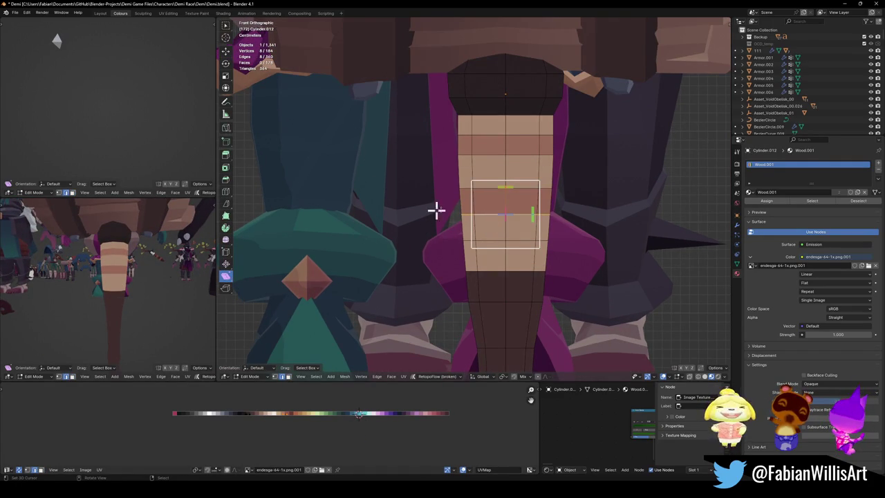
pyautogui.moveTo(528, 212)
pyautogui.mouseDown()
pyautogui.moveTo(539, 136)
pyautogui.moveTo(519, 168)
pyautogui.moveTo(532, 143)
pyautogui.moveTo(532, 191)
pyautogui.moveTo(534, 181)
pyautogui.mouseUp()
pyautogui.hotkey('alt', 'a')
# Slide the diagonal edge loop to a new position along the shaft
pyautogui.keyDown('alt'); pyautogui.click(528, 156); pyautogui.keyUp('alt')
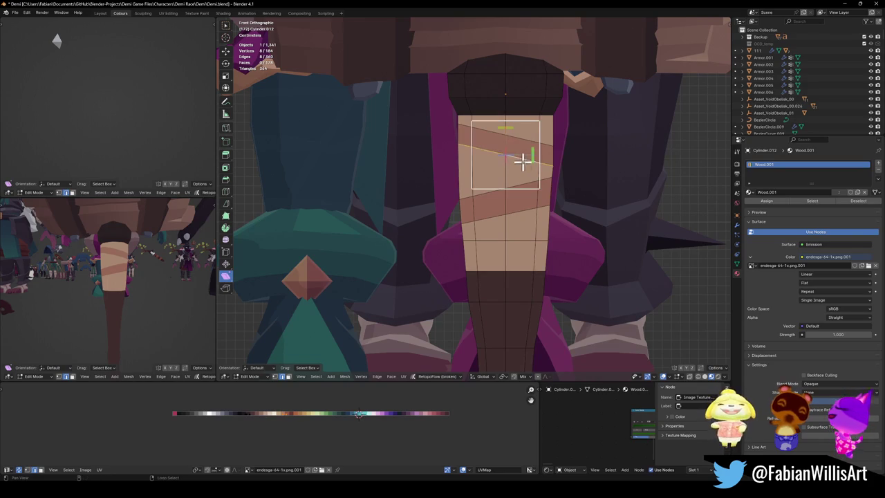
pyautogui.press('g')
pyautogui.press('g')
pyautogui.click(532, 168)
pyautogui.hotkey('alt', 'a')
# Add another edge loop and move the new face band's UVs to another palette colour
pyautogui.hotkey('ctrl', 'r')
pyautogui.click(506, 256)
pyautogui.press('3')
pyautogui.keyDown('alt'); pyautogui.click(486, 255); pyautogui.keyUp('alt')
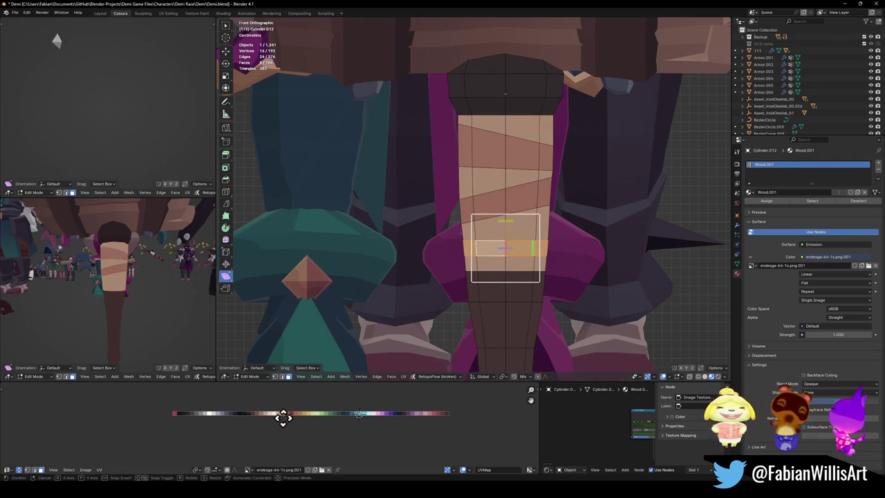
pyautogui.press('g')
pyautogui.click(315, 415)
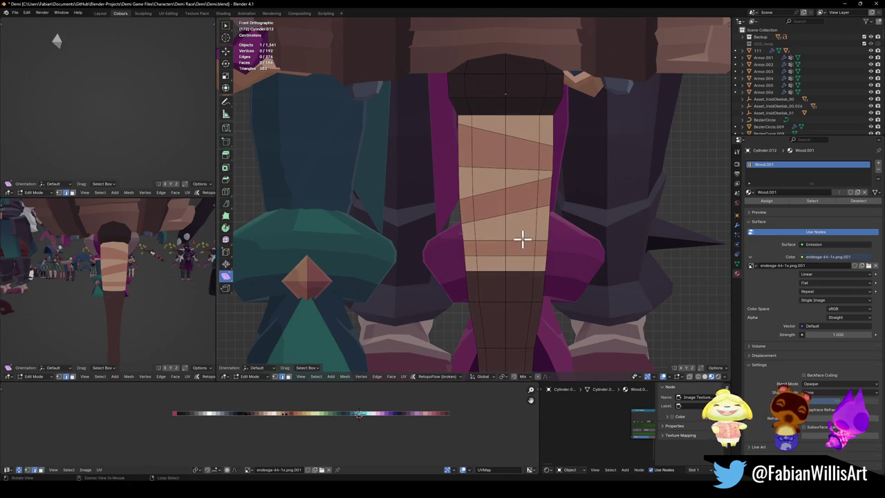
# Shear the new band's edges diagonally and slide one of its edge loops
pyautogui.hotkey('shift', 'ctrl', 'alt', 's')
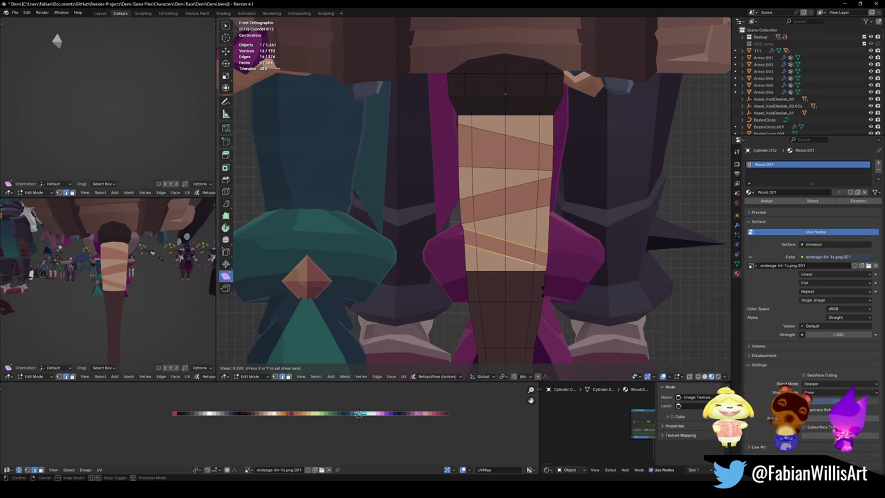
pyautogui.click(514, 205)
pyautogui.keyDown('alt'); pyautogui.click(538, 237); pyautogui.keyUp('alt')
pyautogui.press('g')
pyautogui.press('g')
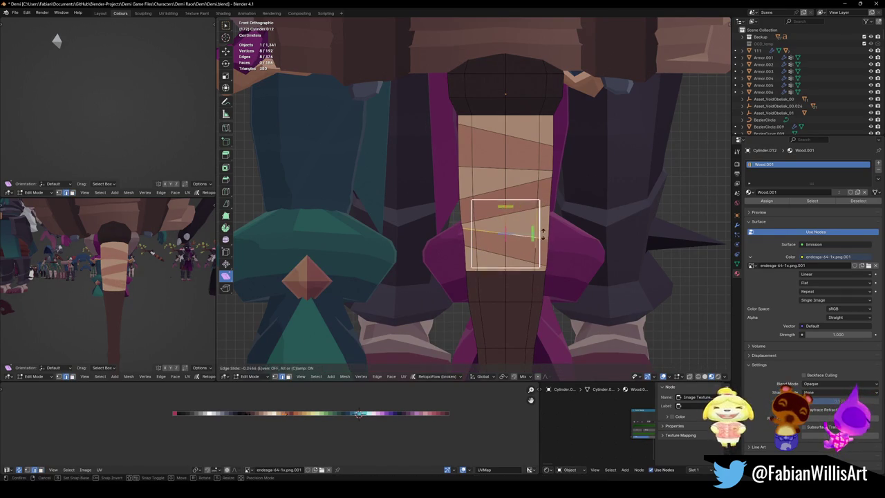
pyautogui.click(543, 230)
# Shear the lower band edge diagonally and slide it along the shaft
pyautogui.moveTo(111, 263)
pyautogui.mouseDown(button='middle')
pyautogui.moveTo(146, 256)
pyautogui.moveTo(200, 263)
pyautogui.mouseUp(button='middle')
pyautogui.keyDown('alt'); pyautogui.click(472, 275); pyautogui.keyUp('alt')
pyautogui.hotkey('shift', 'ctrl', 'alt', 's')
pyautogui.click(533, 256)
pyautogui.press('g')
pyautogui.press('g')
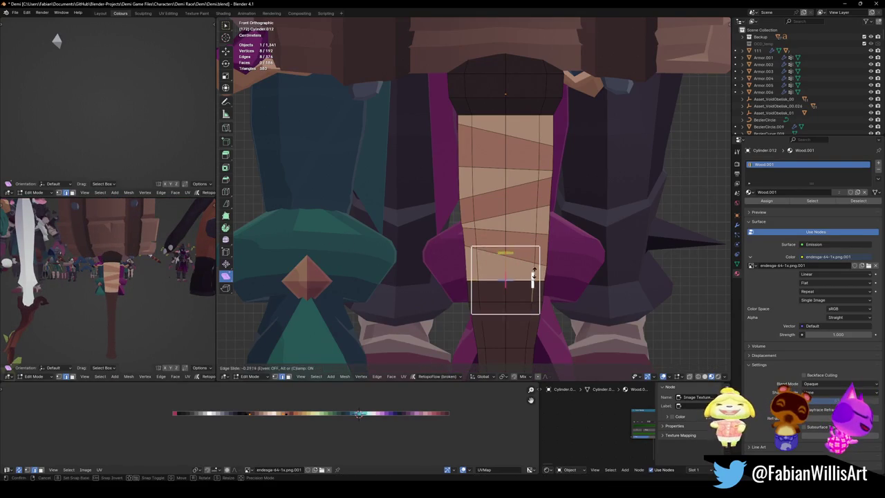
pyautogui.click(533, 280)
pyautogui.hotkey('shift', 'ctrl', 'alt', 's')
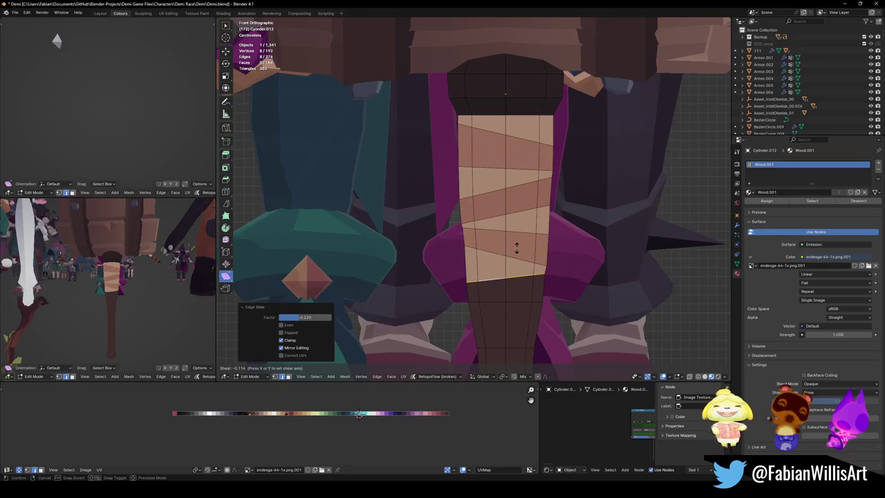
pyautogui.press('Escape')
pyautogui.hotkey('alt', 'a')
# Add an edge loop lower on the shaft and give the new band a palette colour
pyautogui.click(505, 280)
pyautogui.press('g')
pyautogui.press('g')
pyautogui.click(507, 285)
pyautogui.press('3')
pyautogui.keyDown('alt'); pyautogui.click(509, 287); pyautogui.keyUp('alt')
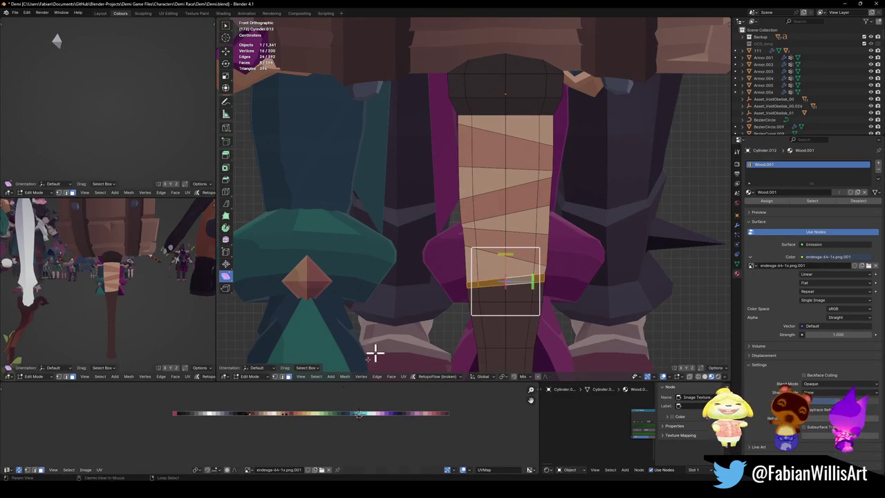
pyautogui.press('g')
pyautogui.press('x')
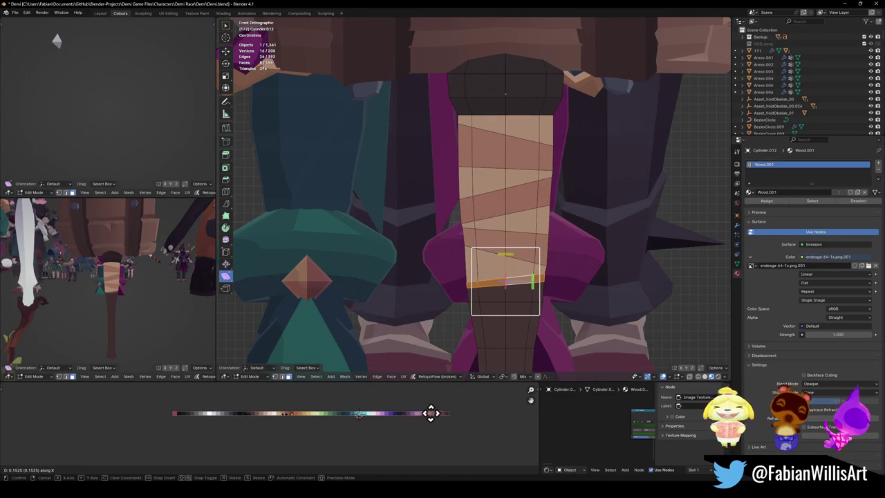
pyautogui.click(380, 411)
# Slide the lower band's bottom edge loop and tilt it diagonally
pyautogui.scroll(4, 135, 317)
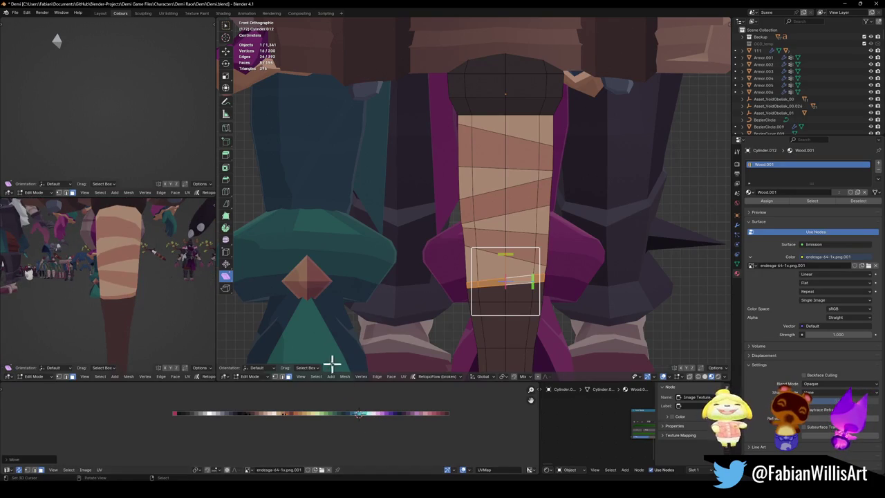
pyautogui.press('2')
pyautogui.keyDown('alt'); pyautogui.click(506, 283); pyautogui.keyUp('alt')
pyautogui.press('g')
pyautogui.press('g')
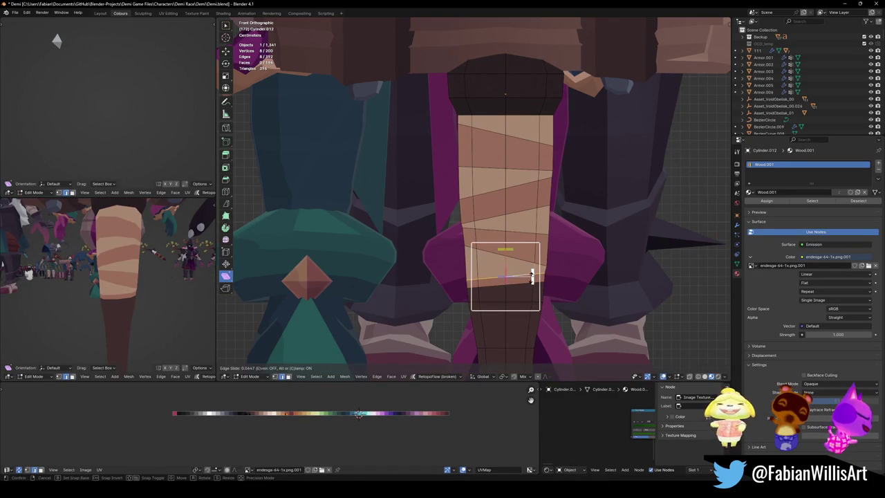
pyautogui.click(542, 270)
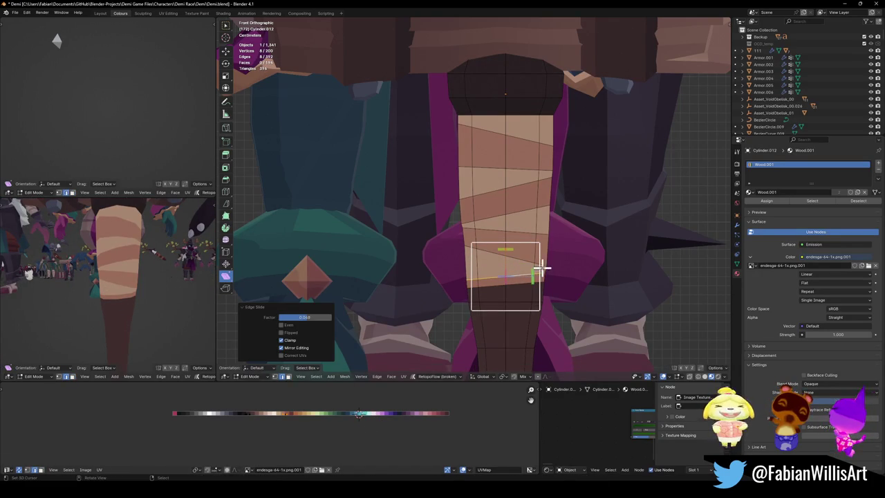
pyautogui.moveTo(533, 271); pyautogui.dragTo(529, 266)
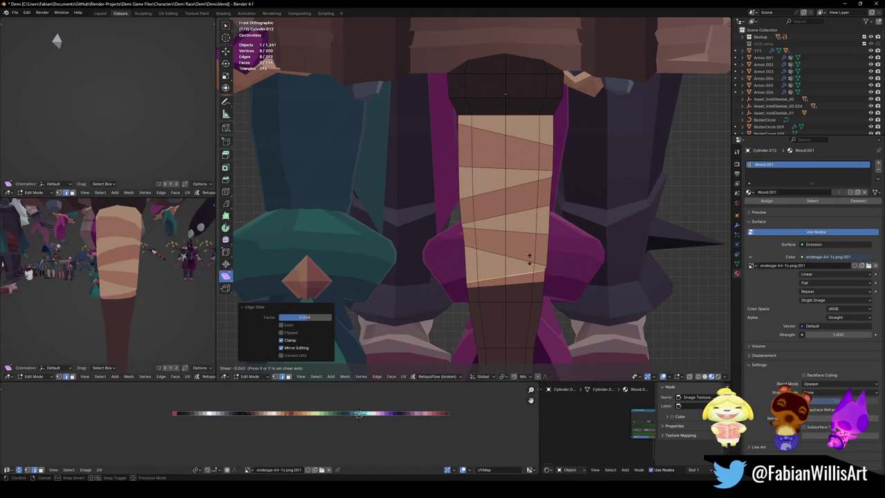
pyautogui.press('Escape')
# Cut a new edge loop near the top of the shaft
pyautogui.scroll(-3, 155, 270)
pyautogui.hotkey('alt', 'a')
pyautogui.keyDown('shift'); pyautogui.scroll(3, 484, 189); pyautogui.keyUp('shift')
pyautogui.moveTo(514, 175); pyautogui.dragTo(553, 211)
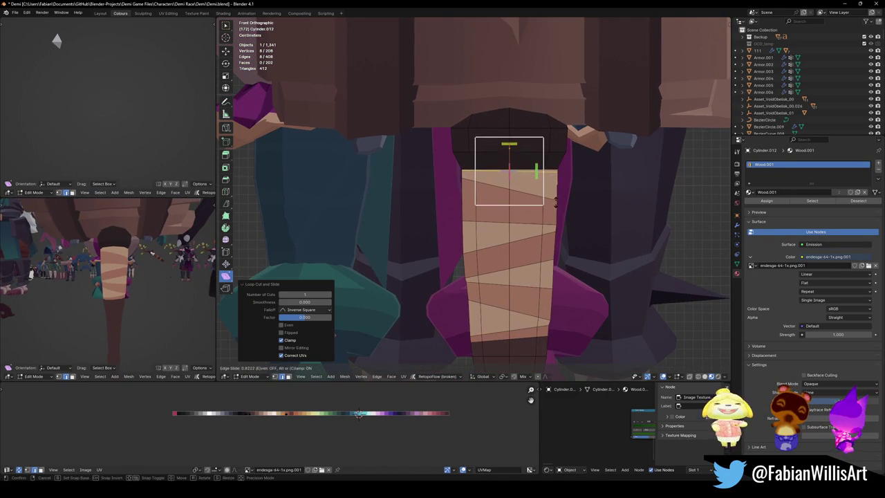
# Slide the new top band's UVs horizontally onto a palette colour
pyautogui.press('3')
pyautogui.keyDown('alt'); pyautogui.click(512, 173); pyautogui.keyUp('alt')
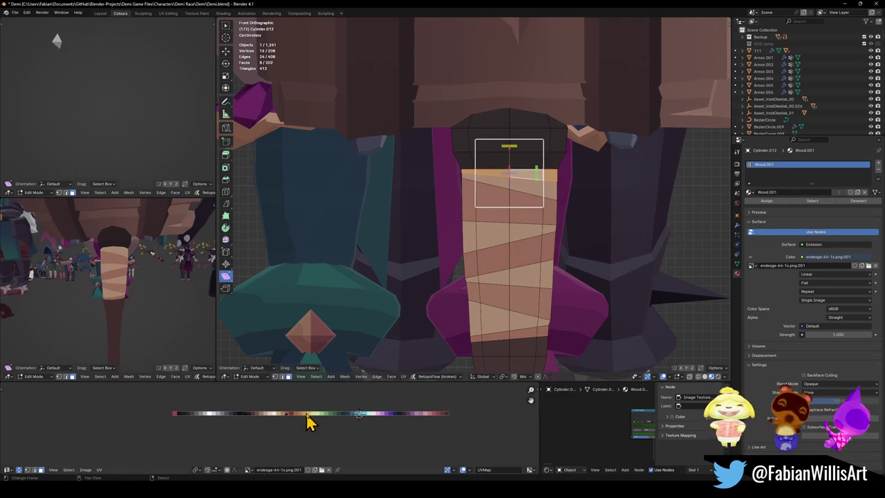
pyautogui.press('g')
pyautogui.press('x')
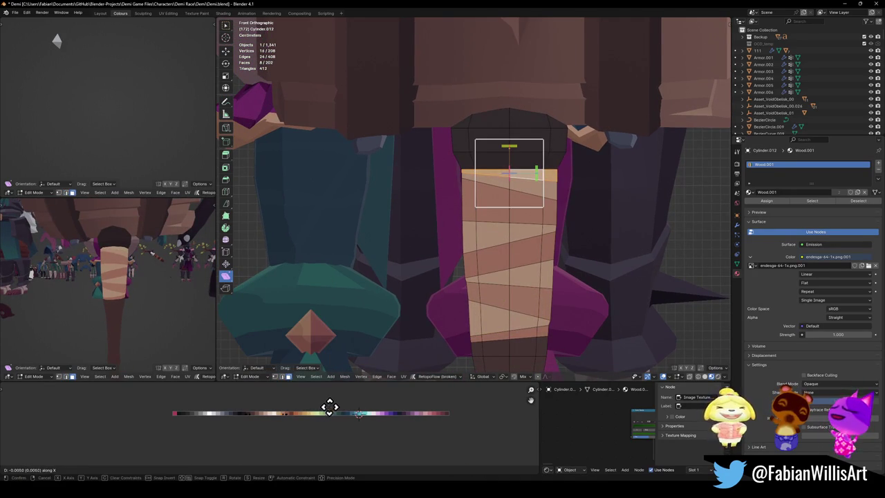
pyautogui.click(315, 409)
# Viewing from below, shear the lower grip band so it slants diagonally
pyautogui.moveTo(143, 281)
pyautogui.mouseDown(button='middle')
pyautogui.moveTo(170, 291)
pyautogui.moveTo(111, 282)
pyautogui.moveTo(44, 290)
pyautogui.moveTo(145, 293)
pyautogui.moveTo(169, 281)
pyautogui.moveTo(133, 297)
pyautogui.moveTo(155, 284)
pyautogui.moveTo(115, 283)
pyautogui.moveTo(123, 283)
pyautogui.mouseUp(button='middle')
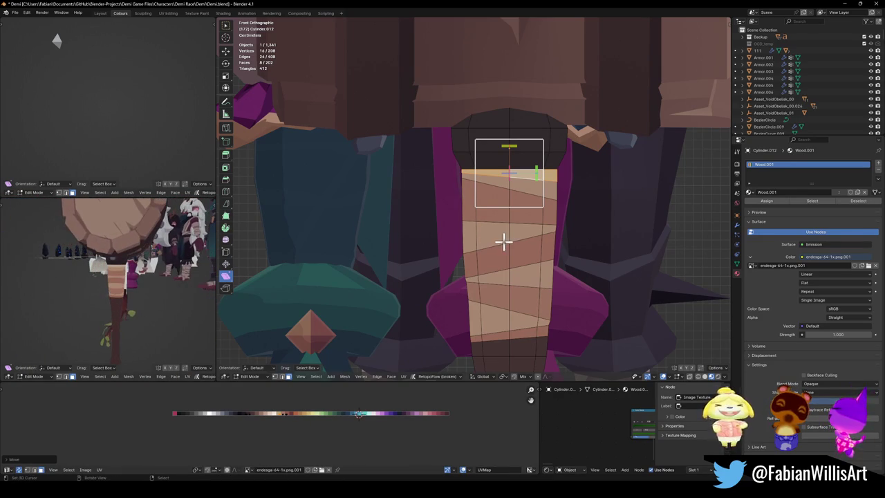
pyautogui.press('KP_2')
pyautogui.press('KP_2')
pyautogui.keyDown('alt'); pyautogui.click(463, 246); pyautogui.keyUp('alt')
pyautogui.moveTo(518, 253); pyautogui.dragTo(518, 236)
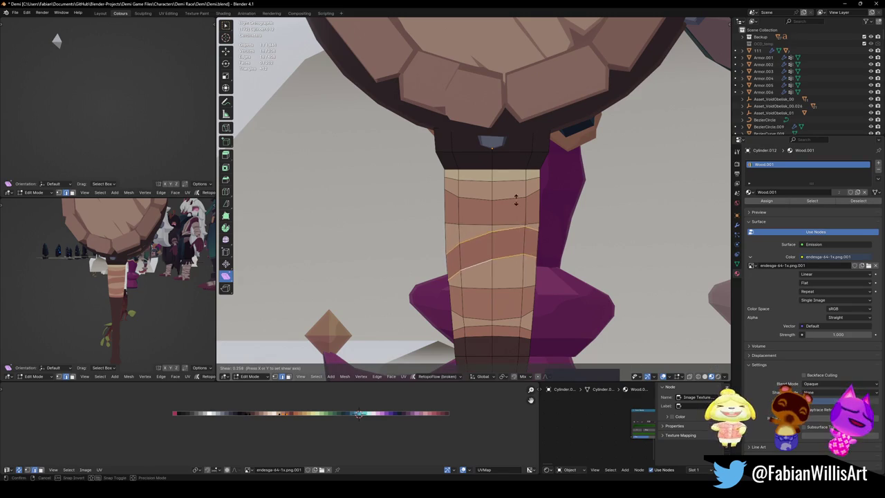
pyautogui.rightClick(518, 203)
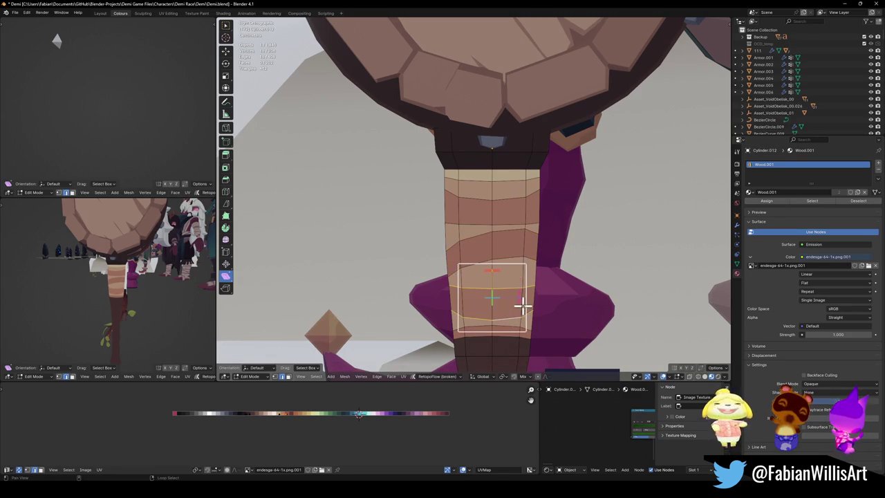
pyautogui.moveTo(519, 297)
pyautogui.mouseDown()
pyautogui.moveTo(517, 325)
pyautogui.moveTo(507, 306)
pyautogui.moveTo(524, 303)
pyautogui.mouseUp()
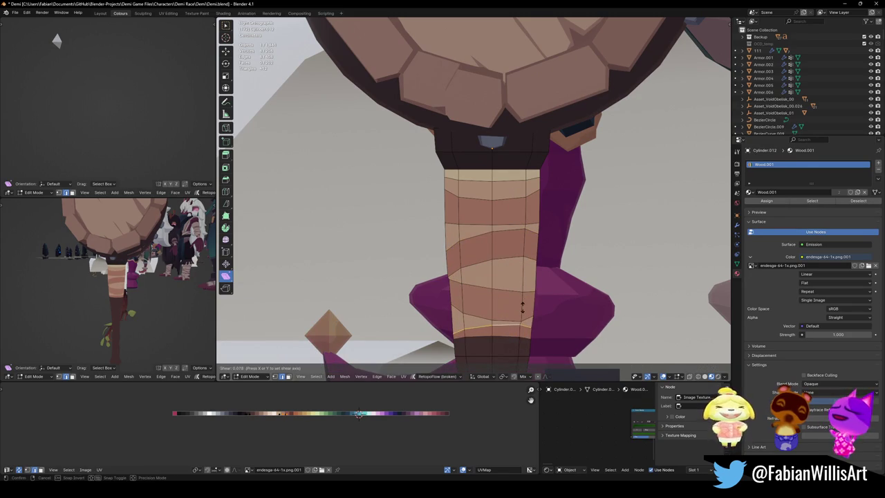
pyautogui.keyDown('alt'); pyautogui.click(518, 223); pyautogui.keyUp('alt')
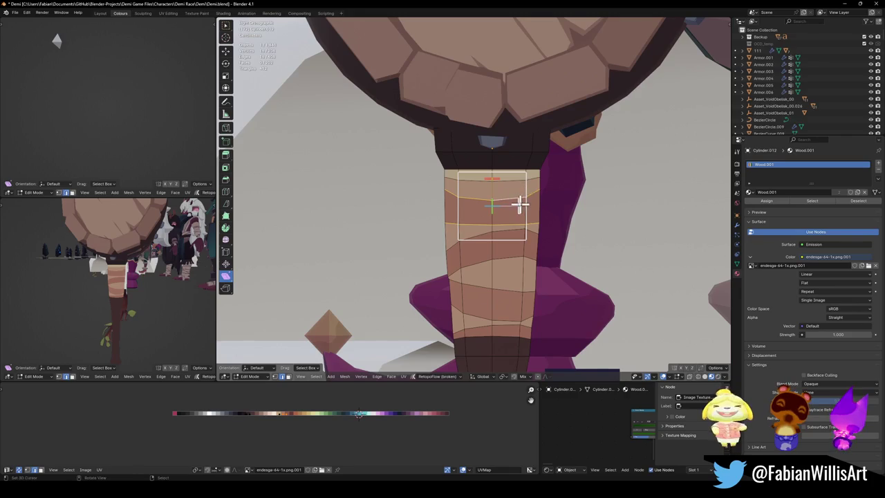
# Shear the next band's two edge loops to the same diagonal slant (offset -0.112)
pyautogui.moveTo(505, 199); pyautogui.dragTo(519, 202)
pyautogui.hotkey('ctrl', 'shift', 'alt', 's')
pyautogui.click(520, 225)
pyautogui.moveTo(103, 284)
pyautogui.mouseDown(button='middle')
pyautogui.moveTo(164, 293)
pyautogui.moveTo(165, 273)
pyautogui.mouseUp(button='middle')
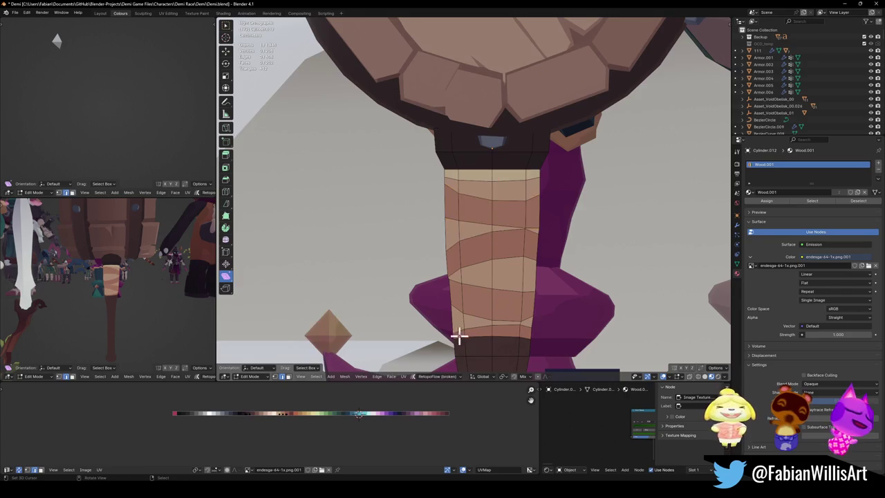
# Merge the stray vertices at the grip's lower edge at their centre using Quick Favorites
pyautogui.scroll(3, 494, 320)
pyautogui.scroll(3, 469, 213)
pyautogui.click(474, 212)
pyautogui.press('q')
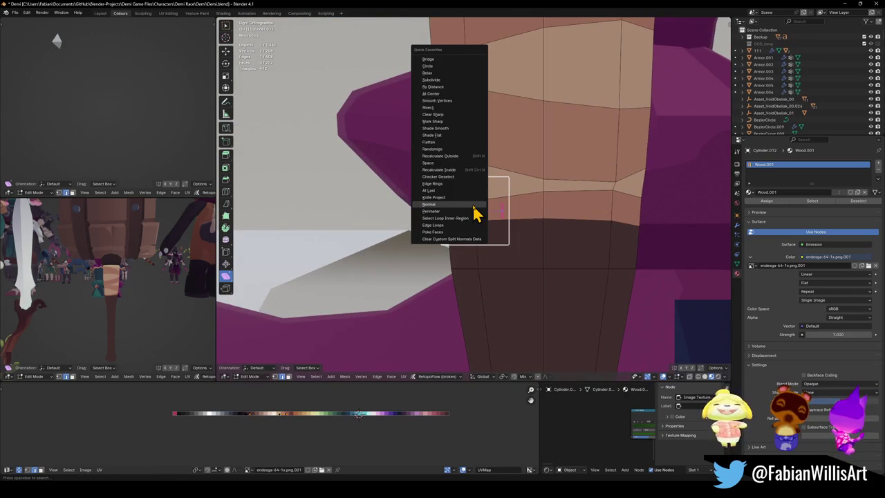
pyautogui.click(453, 94)
pyautogui.press('q')
pyautogui.click(524, 222)
pyautogui.moveTo(606, 195); pyautogui.dragTo(634, 200)
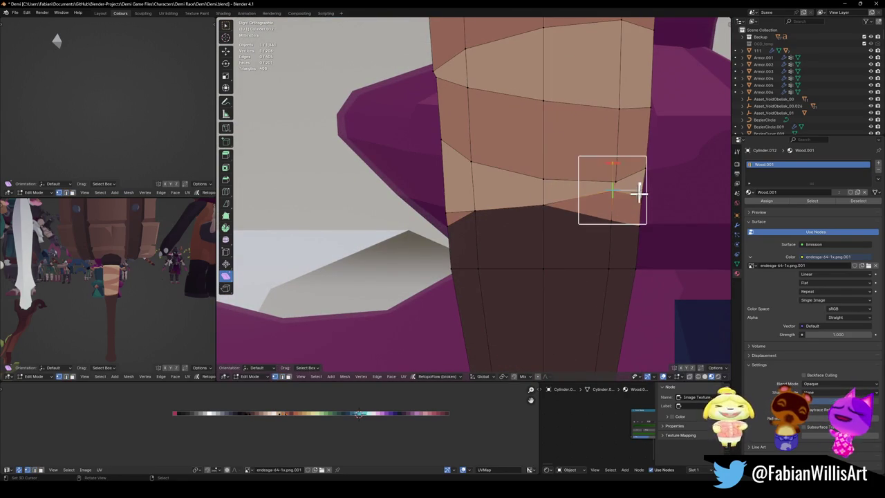
# Recolour one horizontal grip band dark brown by sliding its UVs along the palette
pyautogui.moveTo(165, 300)
pyautogui.mouseDown(button='middle')
pyautogui.moveTo(170, 293)
pyautogui.moveTo(158, 302)
pyautogui.moveTo(65, 306)
pyautogui.moveTo(161, 297)
pyautogui.moveTo(113, 316)
pyautogui.mouseUp(button='middle')
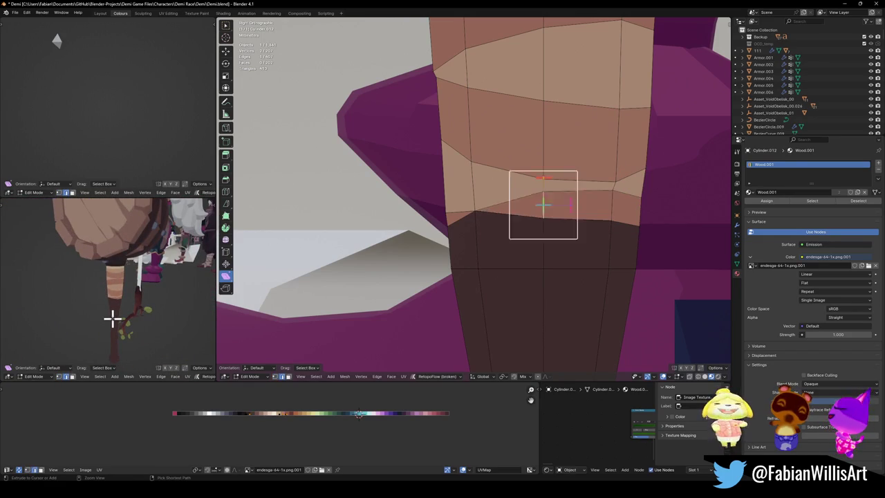
pyautogui.moveTo(145, 283)
pyautogui.mouseDown(button='middle')
pyautogui.moveTo(74, 282)
pyautogui.moveTo(138, 261)
pyautogui.mouseUp(button='middle')
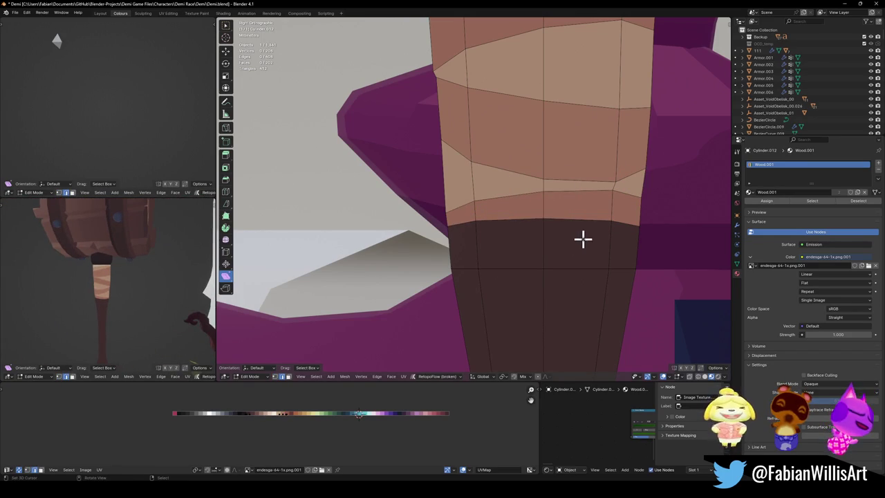
pyautogui.moveTo(556, 234)
pyautogui.mouseDown(button='middle')
pyautogui.moveTo(567, 189)
pyautogui.moveTo(585, 242)
pyautogui.mouseUp(button='middle')
pyautogui.press('a')
pyautogui.hotkey('alt', 'a')
pyautogui.keyDown('alt'); pyautogui.click(529, 167); pyautogui.keyUp('alt')
pyautogui.press('g')
pyautogui.press('x')
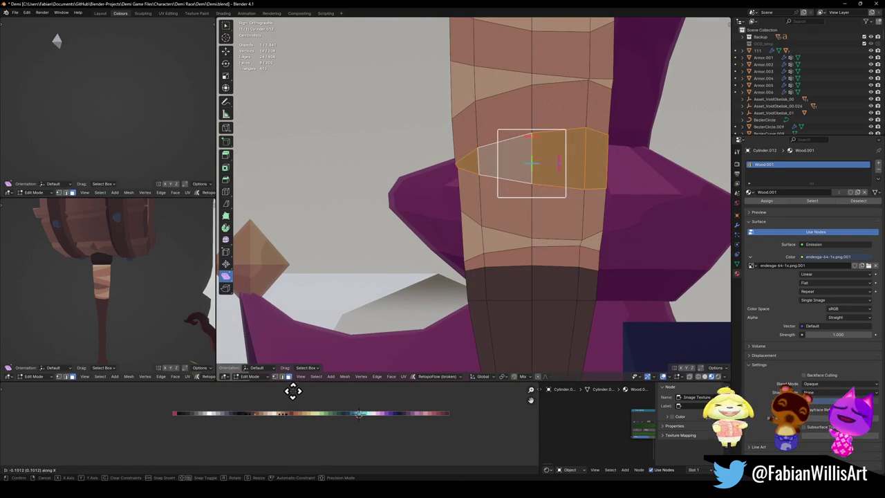
pyautogui.click(263, 388)
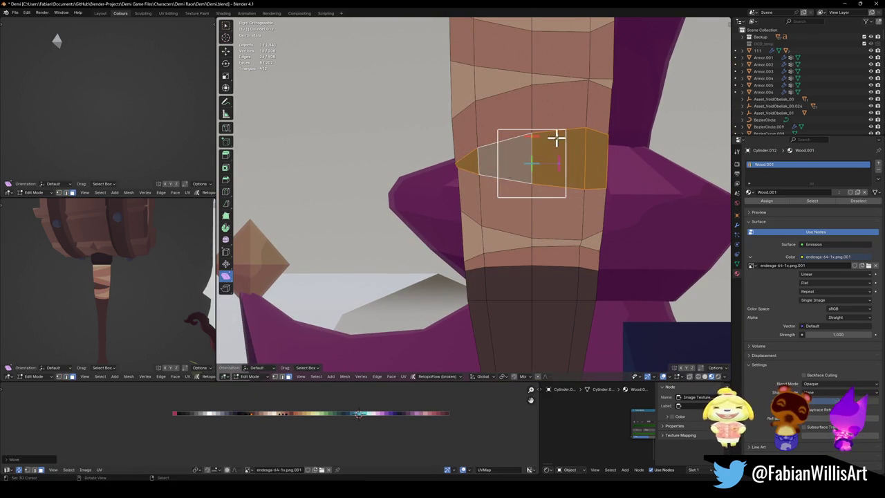
pyautogui.hotkey('alt', 'a')
# Orbit the side view and set the main view to front orthographic
pyautogui.moveTo(126, 218)
pyautogui.mouseDown(button='middle')
pyautogui.moveTo(152, 237)
pyautogui.moveTo(7, 215)
pyautogui.mouseUp(button='middle')
pyautogui.moveTo(207, 249)
pyautogui.mouseDown(button='middle')
pyautogui.moveTo(200, 257)
pyautogui.moveTo(8, 257)
pyautogui.moveTo(130, 256)
pyautogui.moveTo(143, 293)
pyautogui.moveTo(131, 286)
pyautogui.mouseUp(button='middle')
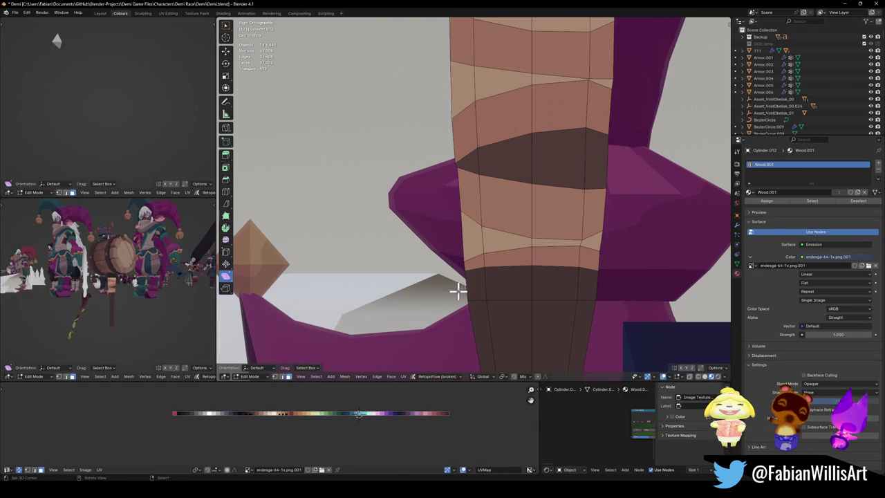
pyautogui.press('ctrl+KP_3')
pyautogui.press('KP_1')
pyautogui.press('KP_5')
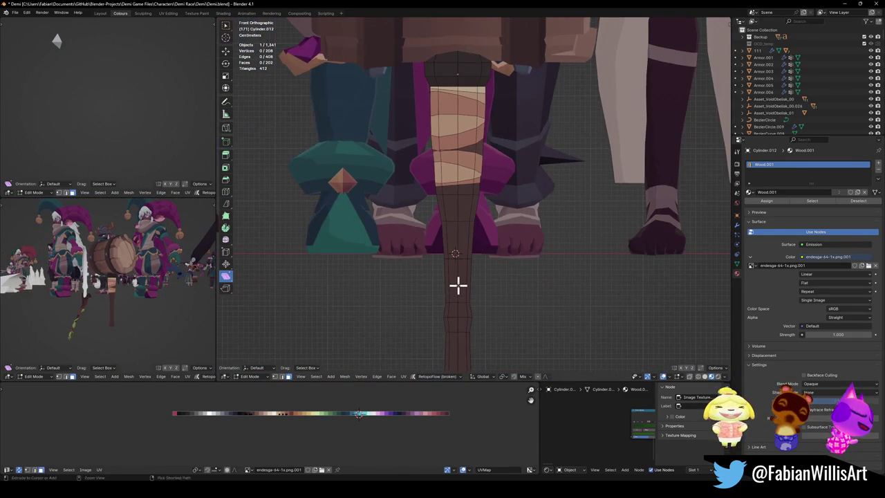
# Add an edge loop on the lower shaft, bevel it into a thin slanted band, and slide its UVs to a light colour
pyautogui.hotkey('ctrl', 'r')
pyautogui.click(458, 284)
pyautogui.scroll(1, 459, 282)
pyautogui.scroll(1, 470, 309)
pyautogui.hotkey('ctrl', 'b')
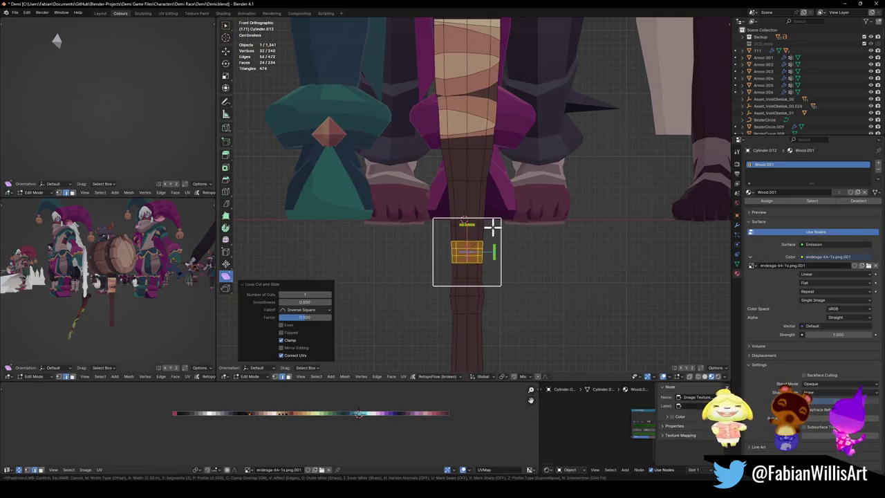
pyautogui.click(480, 240)
pyautogui.hotkey('shift', 'ctrl', 'alt', 's')
pyautogui.click(358, 414)
pyautogui.press('g')
pyautogui.press('x')
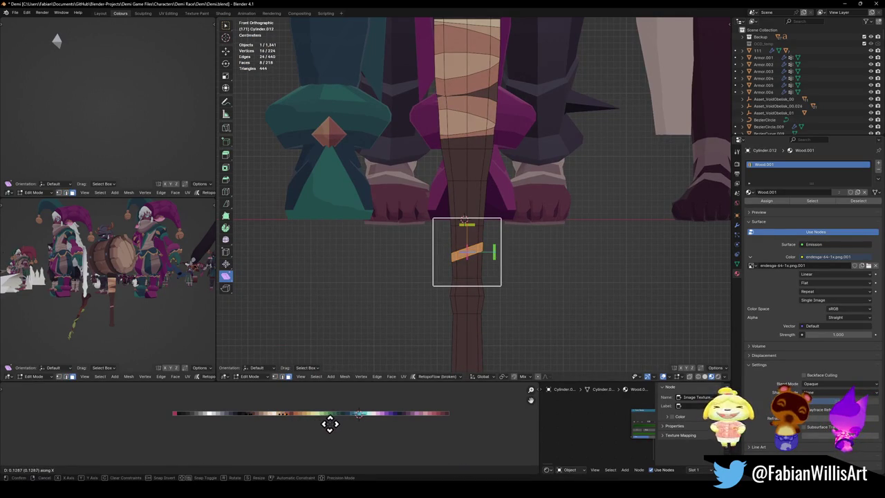
pyautogui.click(312, 425)
# Add two slanted loop cuts on the staff and give the faces between them a lighter palette colour
pyautogui.scroll(5, 181, 317)
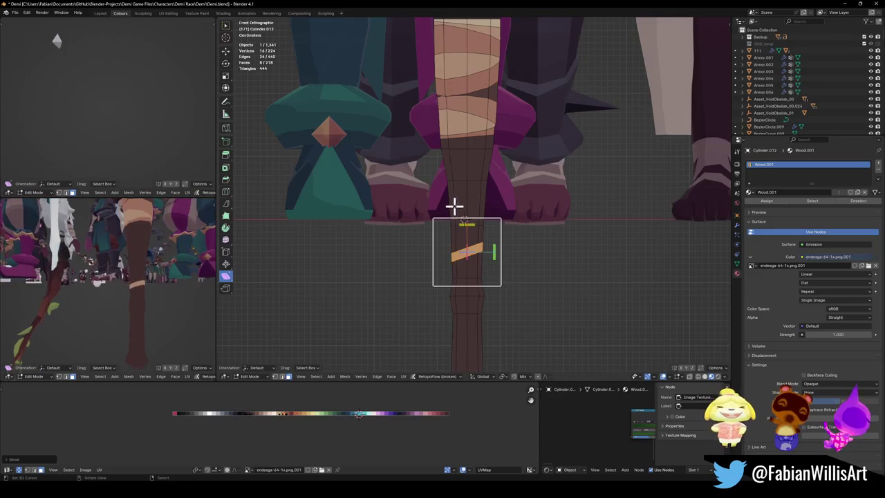
pyautogui.keyDown('alt'); pyautogui.click(462, 250); pyautogui.keyUp('alt')
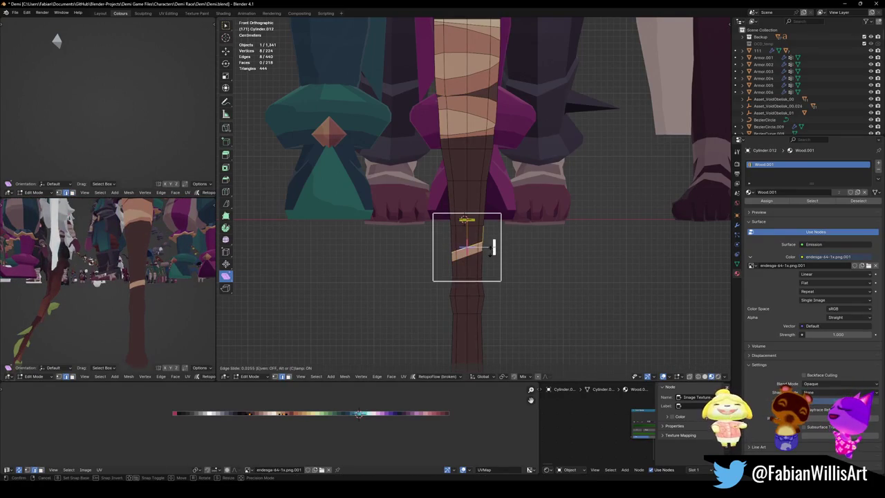
pyautogui.click(510, 190)
pyautogui.hotkey('ctrl', 'r')
pyautogui.scroll(1, 471, 192)
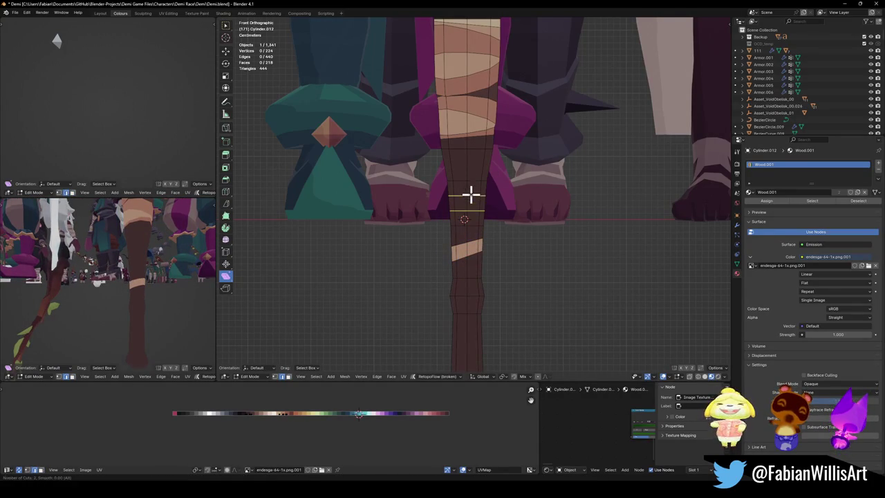
pyautogui.click(470, 193)
pyautogui.rightClick(470, 193)
pyautogui.hotkey('shift', 'ctrl', 'alt', 's')
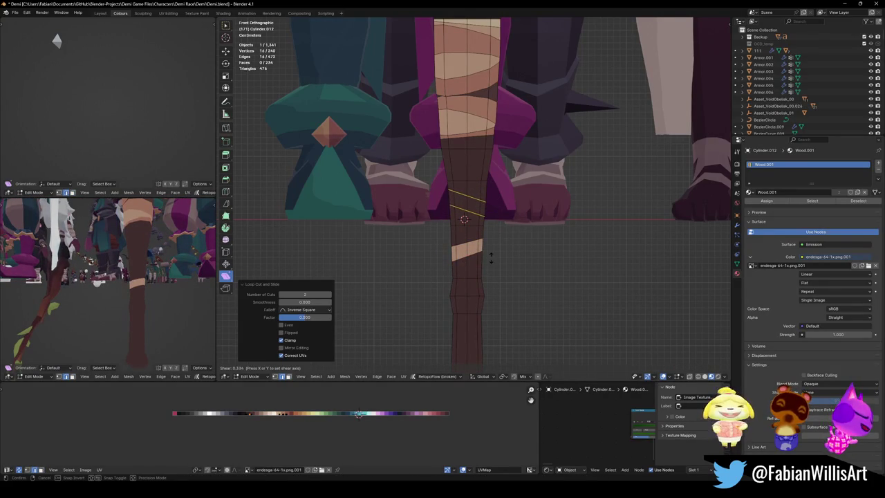
pyautogui.click(499, 172)
pyautogui.keyDown('alt'); pyautogui.click(465, 203); pyautogui.keyUp('alt')
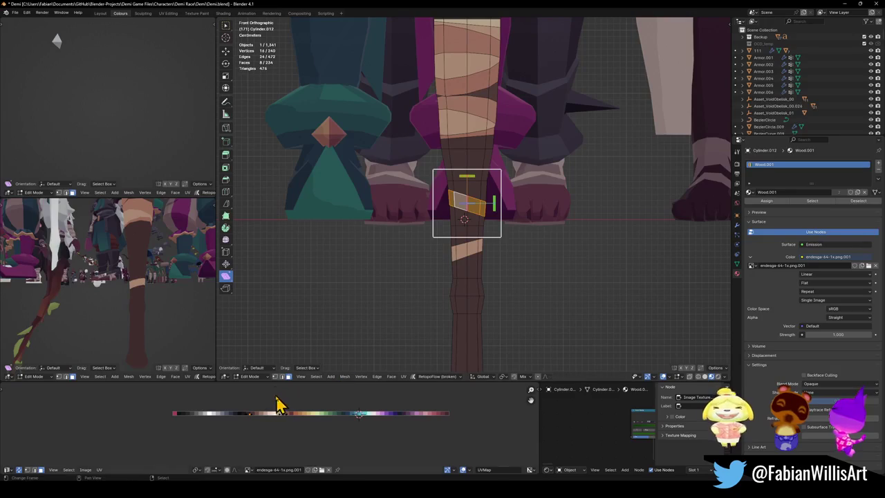
pyautogui.press('g')
pyautogui.press('x')
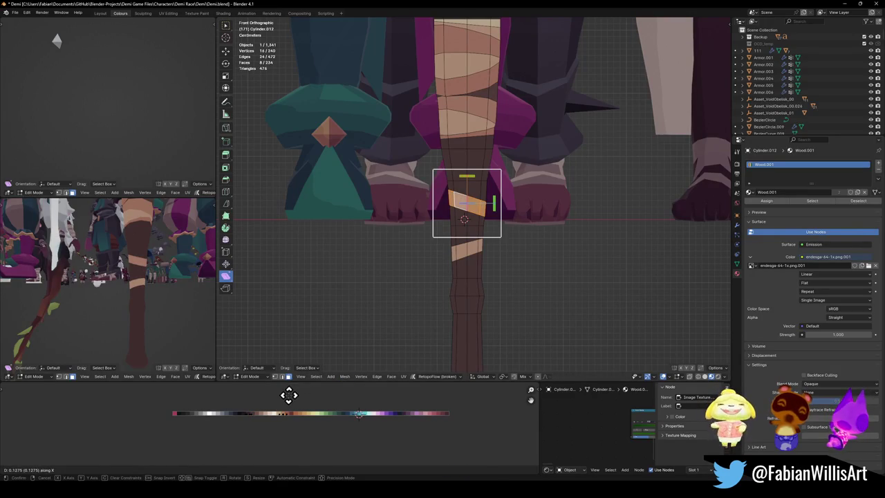
pyautogui.click(289, 395)
# Recolour a lower and a higher face band on the staff by sliding their UVs along X
pyautogui.moveTo(168, 257); pyautogui.dragTo(154, 299, button='middle')
pyautogui.click(494, 319)
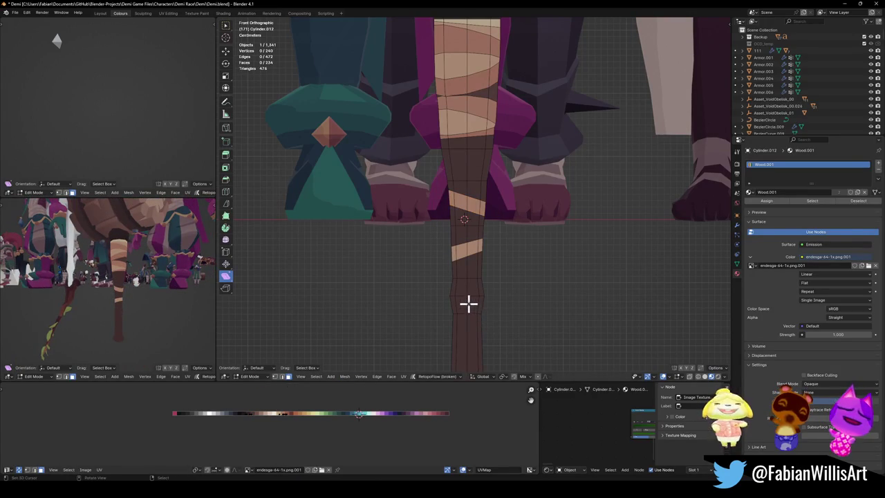
pyautogui.keyDown('alt'); pyautogui.click(468, 302); pyautogui.keyUp('alt')
pyautogui.press('g')
pyautogui.press('x')
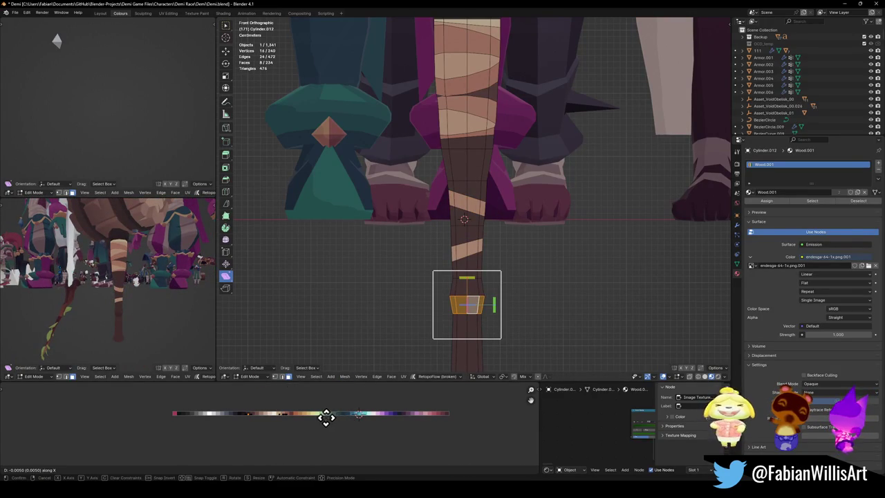
pyautogui.click(329, 416)
pyautogui.keyDown('alt'); pyautogui.click(467, 291); pyautogui.keyUp('alt')
pyautogui.press('g')
pyautogui.press('x')
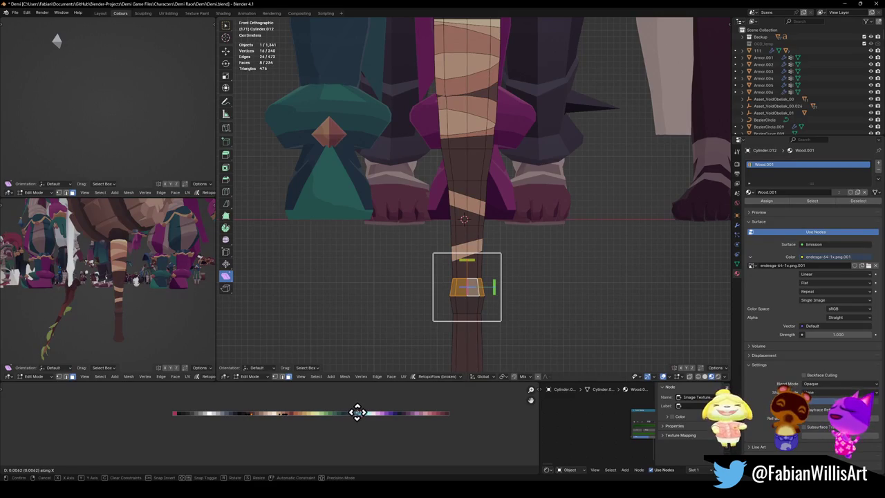
pyautogui.click(357, 413)
# Clear the face selection and save Demi.blend
pyautogui.hotkey('alt', 'a')
pyautogui.moveTo(180, 302)
pyautogui.mouseDown(button='middle')
pyautogui.moveTo(173, 294)
pyautogui.moveTo(146, 320)
pyautogui.moveTo(180, 296)
pyautogui.moveTo(164, 283)
pyautogui.moveTo(138, 304)
pyautogui.moveTo(178, 259)
pyautogui.mouseUp(button='middle')
pyautogui.hotkey('ctrl', 's')
pyautogui.keyDown('shift'); pyautogui.scroll(2, 461, 243); pyautogui.keyUp('shift')
pyautogui.keyDown('shift'); pyautogui.scroll(2, 462, 207); pyautogui.keyUp('shift')
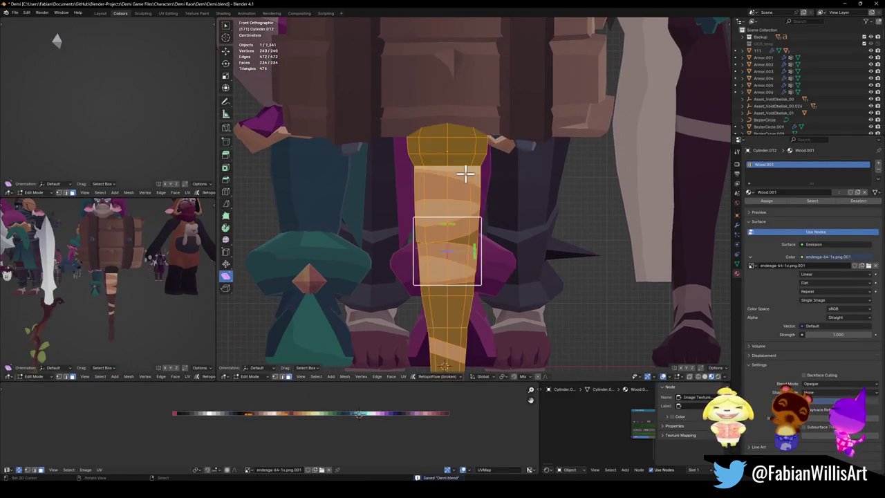
# Slide the UVs of an upper and a lower grip face loop to new palette colours
pyautogui.keyDown('alt'); pyautogui.click(469, 178); pyautogui.keyUp('alt')
pyautogui.press('g')
pyautogui.press('x')
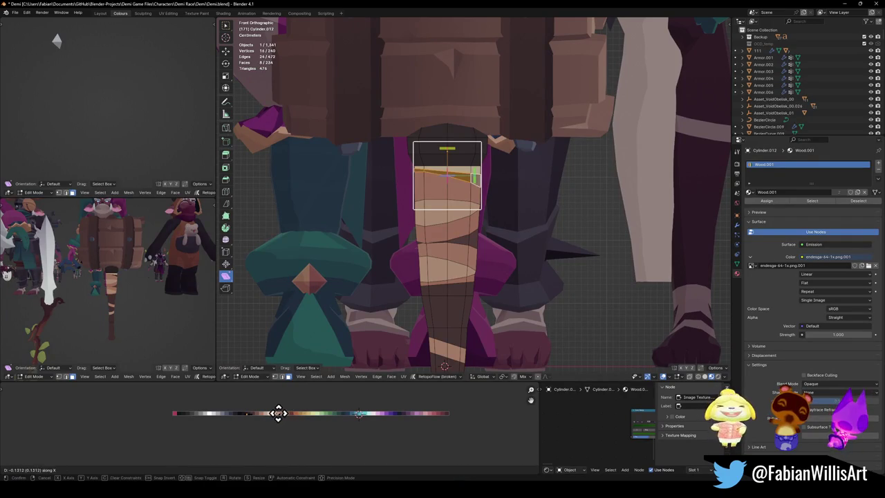
pyautogui.click(288, 412)
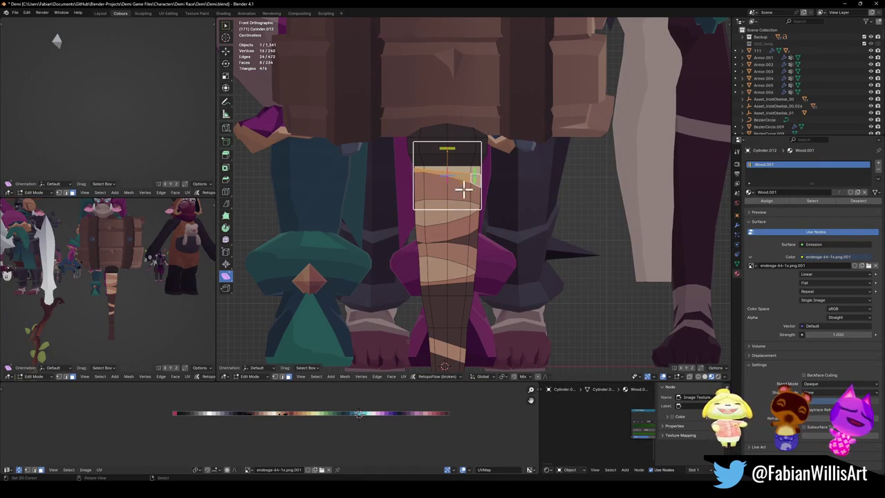
pyautogui.keyDown('alt'); pyautogui.click(431, 212); pyautogui.keyUp('alt')
pyautogui.press('g')
pyautogui.press('x')
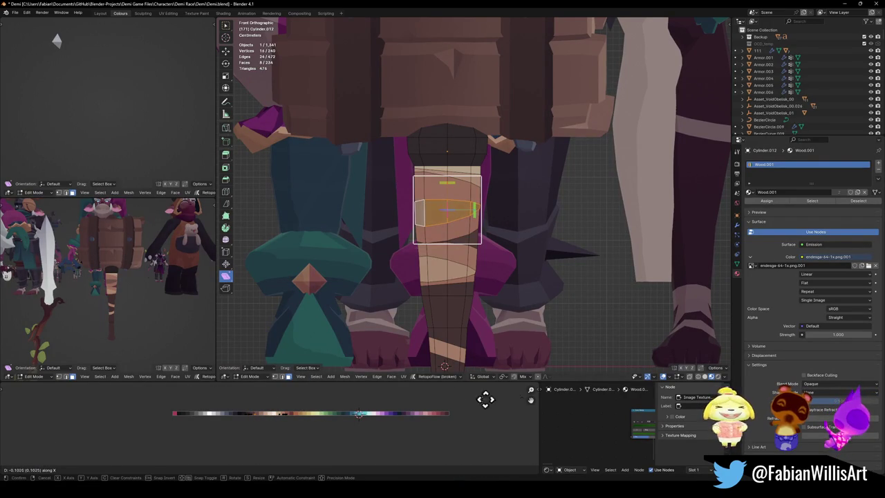
pyautogui.click(458, 399)
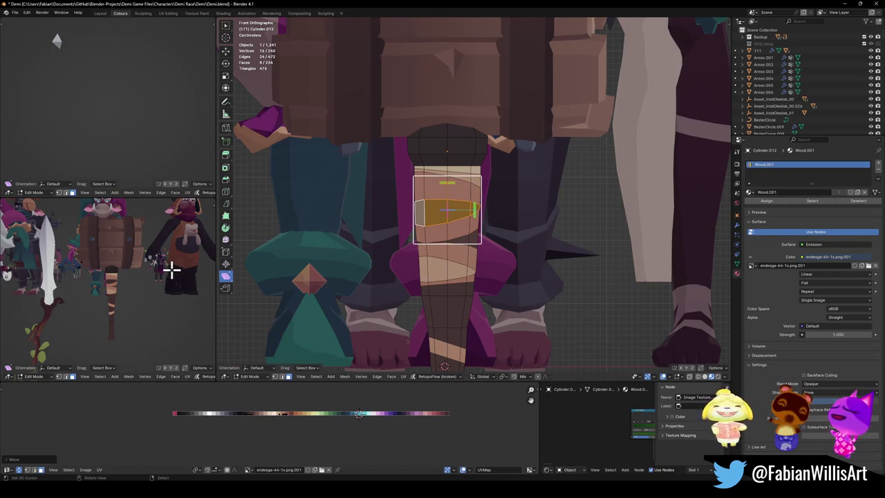
pyautogui.scroll(2, 155, 270)
pyautogui.scroll(2, 65, 272)
pyautogui.scroll(2, 209, 270)
pyautogui.moveTo(209, 270); pyautogui.dragTo(146, 256, button='middle')
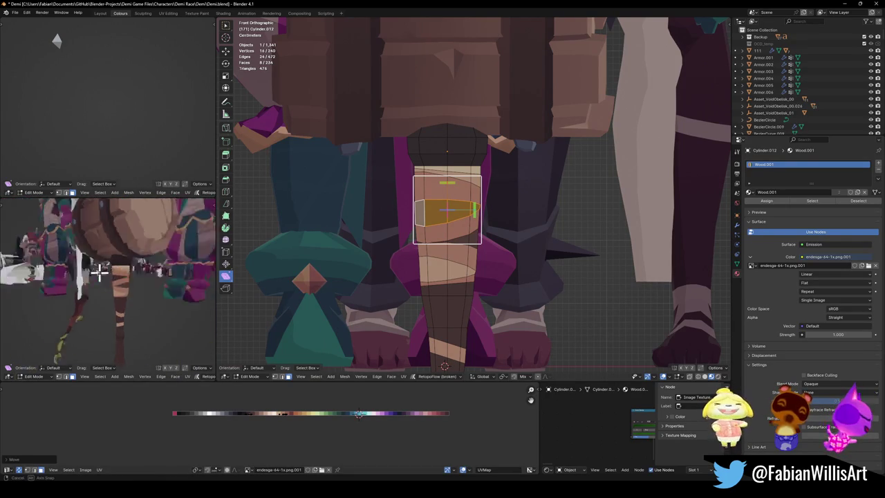
# Box-select the grip faces' UVs and slide them along X to the grip's final colour
pyautogui.scroll(3, 146, 257)
pyautogui.scroll(-1, 75, 273)
pyautogui.scroll(-4, 75, 274)
pyautogui.scroll(-2, 75, 273)
pyautogui.moveTo(269, 404); pyautogui.dragTo(289, 423)
pyautogui.press('g')
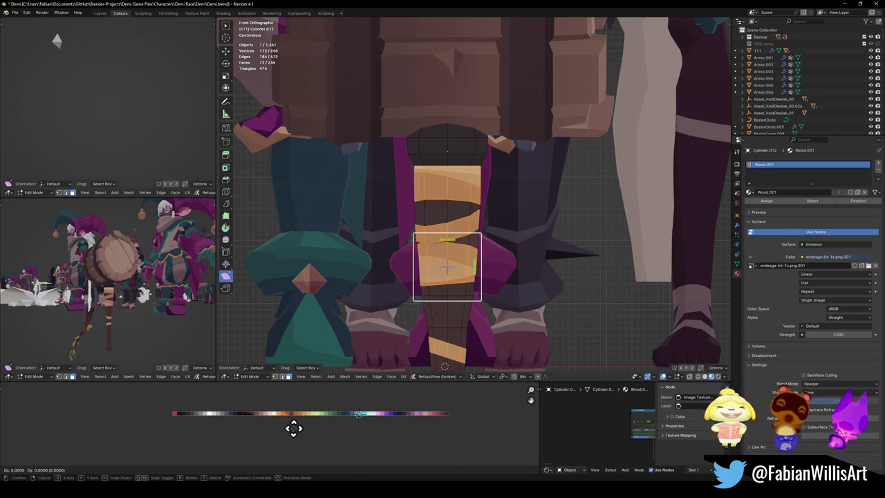
pyautogui.press('x')
pyautogui.click(290, 426)
pyautogui.scroll(3, 162, 312)
pyautogui.scroll(2, 139, 311)
pyautogui.press('g')
pyautogui.press('x')
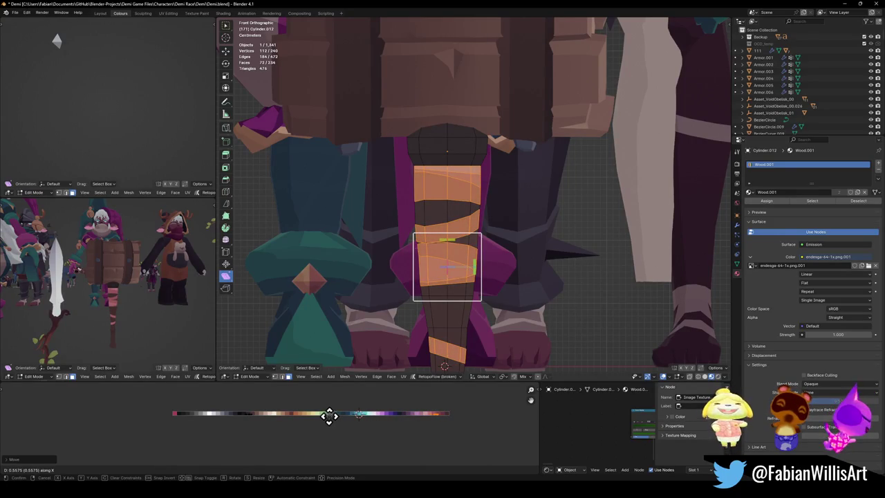
pyautogui.click(330, 415)
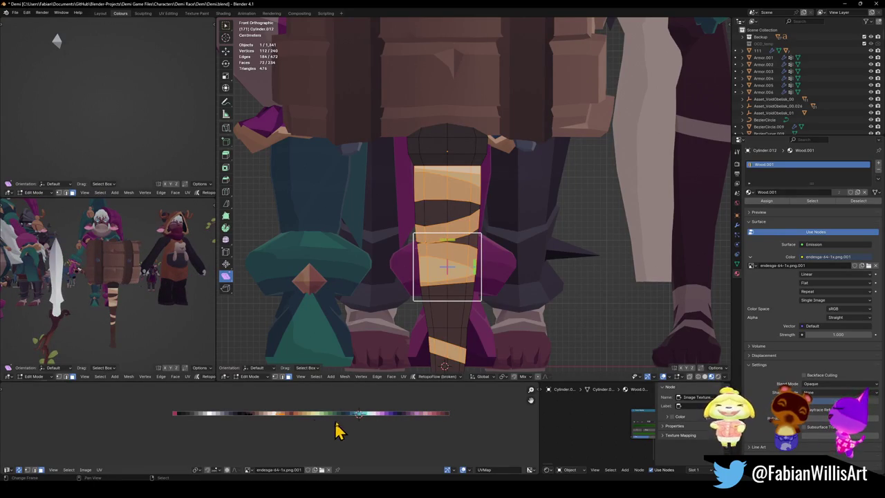
# Scale down the grip-band UVs and move them along X to a new palette position
pyautogui.press('s')
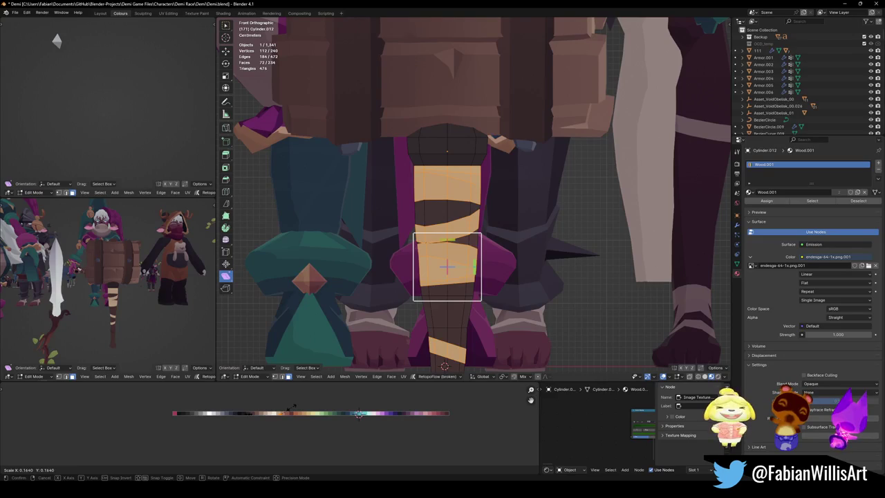
pyautogui.click(291, 408)
pyautogui.press('g')
pyautogui.press('x')
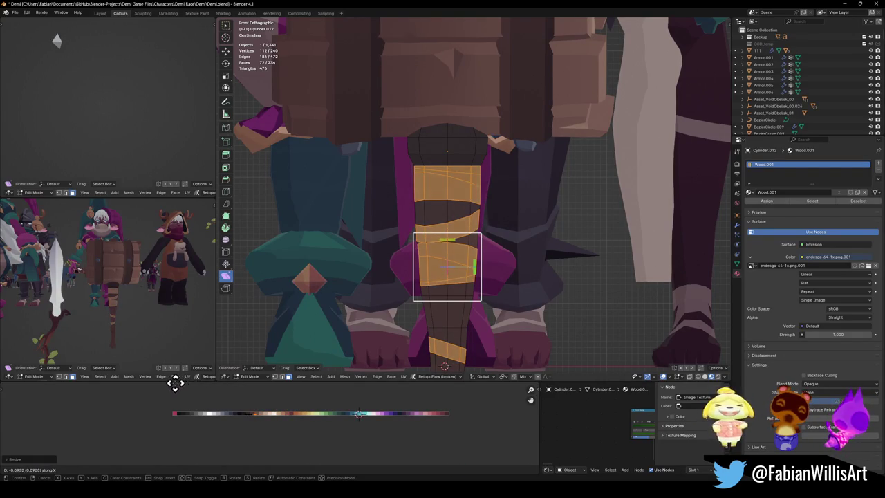
pyautogui.click(220, 391)
# Save Demi.blend with the alternating cream and dark grip bands
pyautogui.moveTo(142, 275)
pyautogui.mouseDown(button='middle')
pyautogui.moveTo(108, 277)
pyautogui.moveTo(197, 288)
pyautogui.moveTo(138, 284)
pyautogui.moveTo(140, 275)
pyautogui.moveTo(114, 280)
pyautogui.moveTo(135, 285)
pyautogui.mouseUp(button='middle')
pyautogui.hotkey('ctrl', 's')
pyautogui.scroll(3, 149, 280)
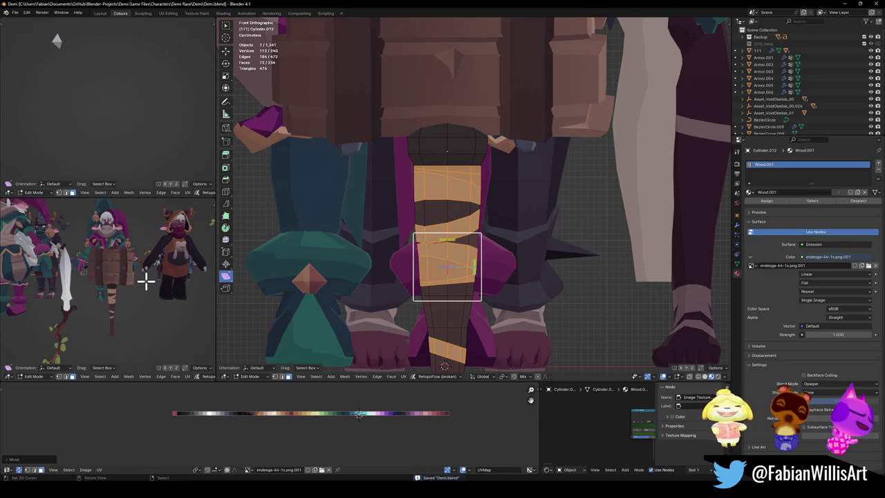
pyautogui.moveTo(275, 276)
pyautogui.mouseDown(button='middle')
pyautogui.moveTo(551, 201)
pyautogui.moveTo(551, 210)
pyautogui.mouseUp(button='middle')
# Return to Object Mode, delete the barrel head, then undo to restore it
pyautogui.hotkey('ctrl', 'Tab')
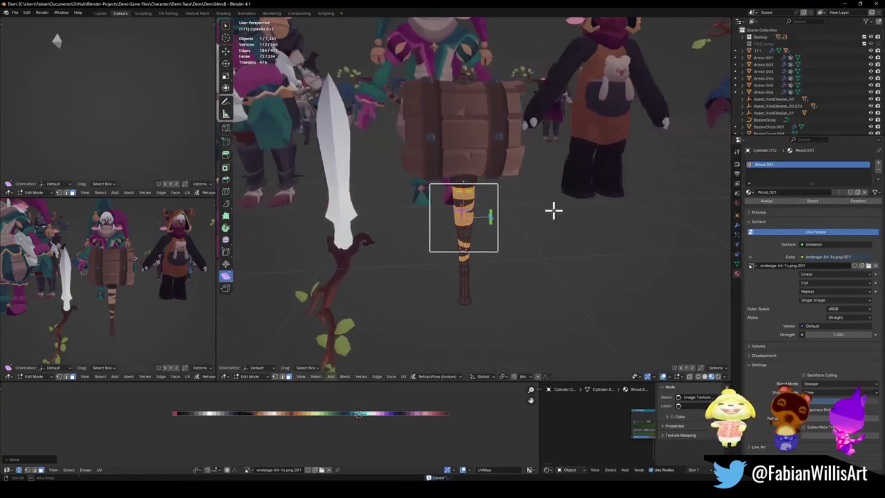
pyautogui.click(496, 145)
pyautogui.press('Delete')
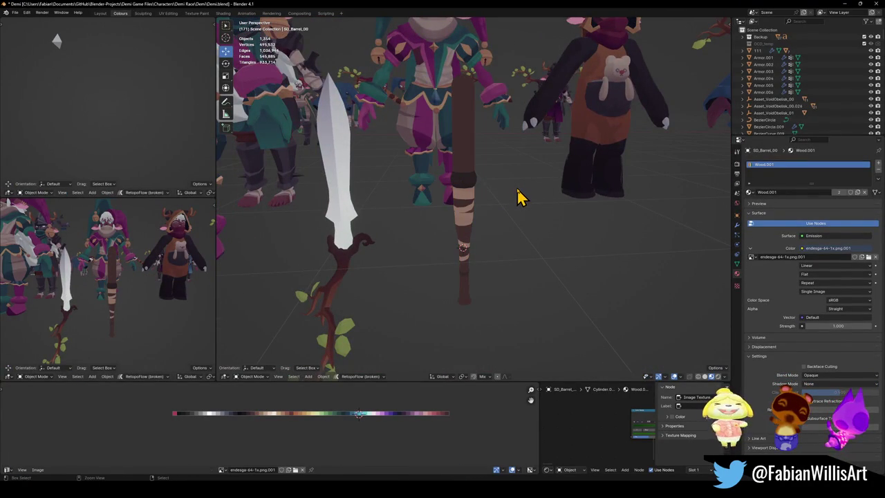
pyautogui.hotkey('ctrl', 'z')
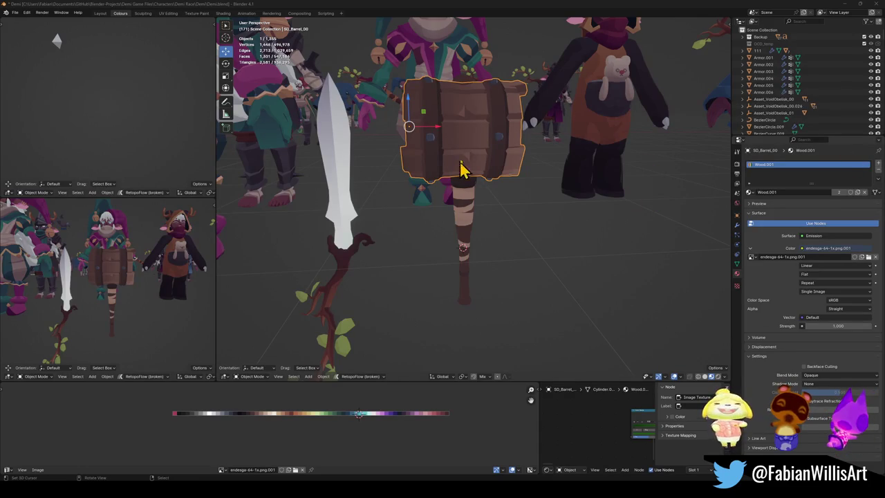
pyautogui.scroll(-5, 406, 152)
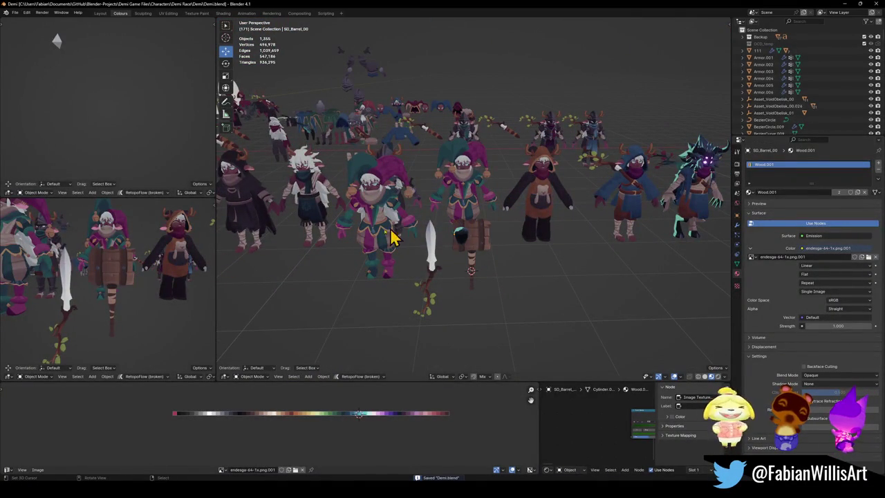
# Select the barrel head together with the handle and join them into one object
pyautogui.click(466, 238)
pyautogui.moveTo(467, 237)
pyautogui.mouseDown(button='middle')
pyautogui.moveTo(501, 267)
pyautogui.moveTo(545, 272)
pyautogui.mouseUp(button='middle')
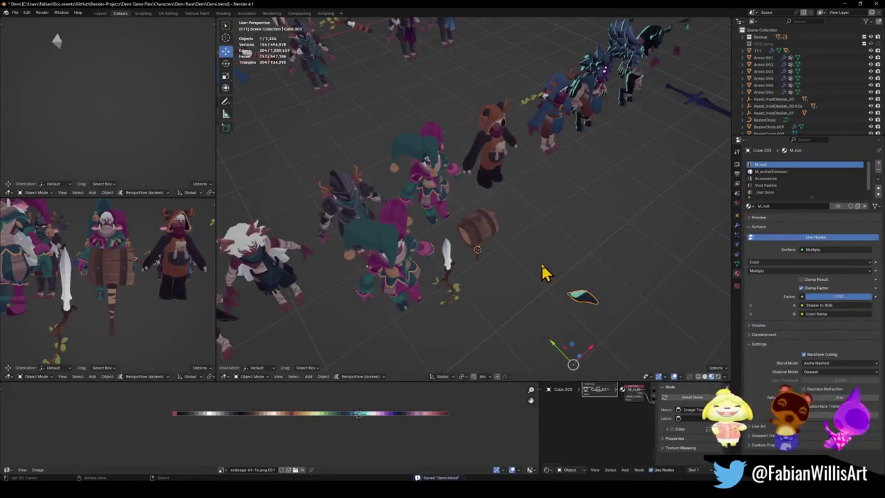
pyautogui.scroll(2, 554, 286)
pyautogui.scroll(-5, 553, 286)
pyautogui.click(585, 283)
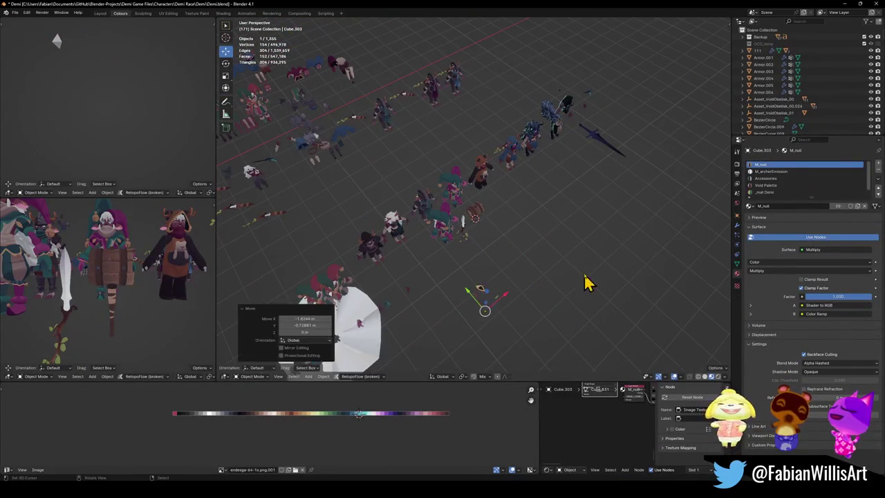
pyautogui.scroll(1, 117, 263)
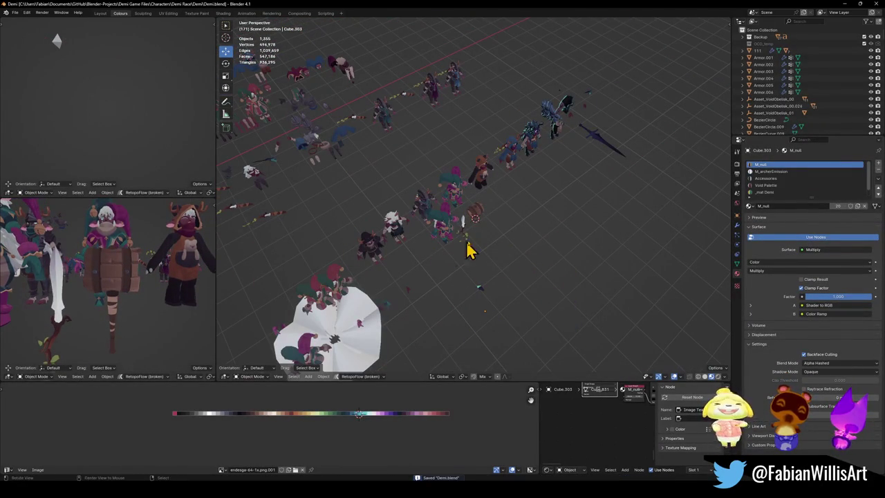
pyautogui.scroll(7, 480, 222)
pyautogui.moveTo(488, 233)
pyautogui.mouseDown(button='middle')
pyautogui.moveTo(506, 261)
pyautogui.moveTo(482, 223)
pyautogui.mouseUp(button='middle')
pyautogui.keyDown('shift'); pyautogui.click(474, 278); pyautogui.keyUp('shift')
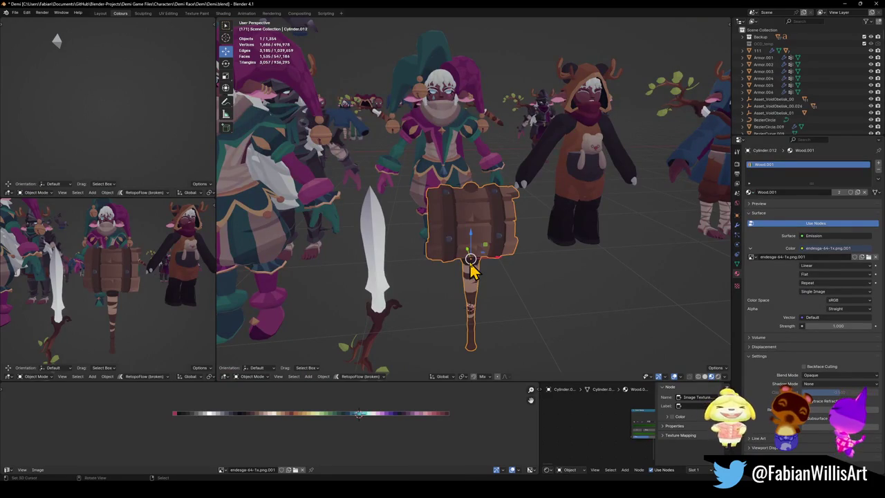
pyautogui.hotkey('ctrl', 'j')
# Snap the hammer to the 3D cursor, then rotate it and move it along Y toward the jester's hand
pyautogui.moveTo(474, 256); pyautogui.dragTo(505, 169, button='middle')
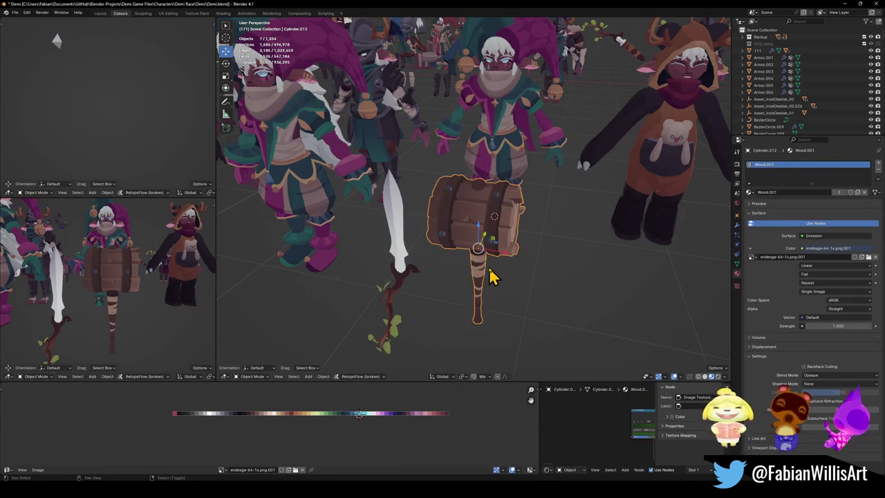
pyautogui.hotkey('shift', 's')
pyautogui.click(504, 230)
pyautogui.moveTo(504, 230); pyautogui.dragTo(459, 346, button='middle')
pyautogui.press('r')
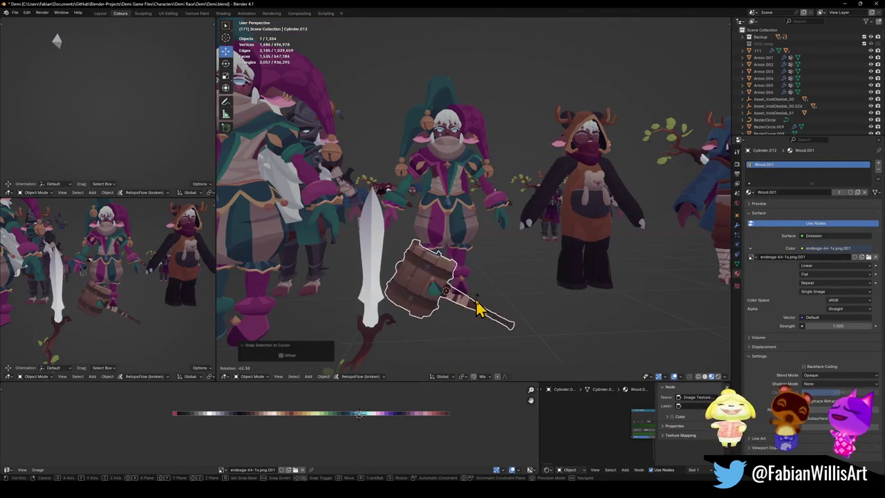
pyautogui.click(484, 283)
pyautogui.press('g')
pyautogui.click(477, 181)
pyautogui.moveTo(477, 181); pyautogui.dragTo(460, 189, button='middle')
pyautogui.press('g')
pyautogui.press('y')
pyautogui.click(473, 193)
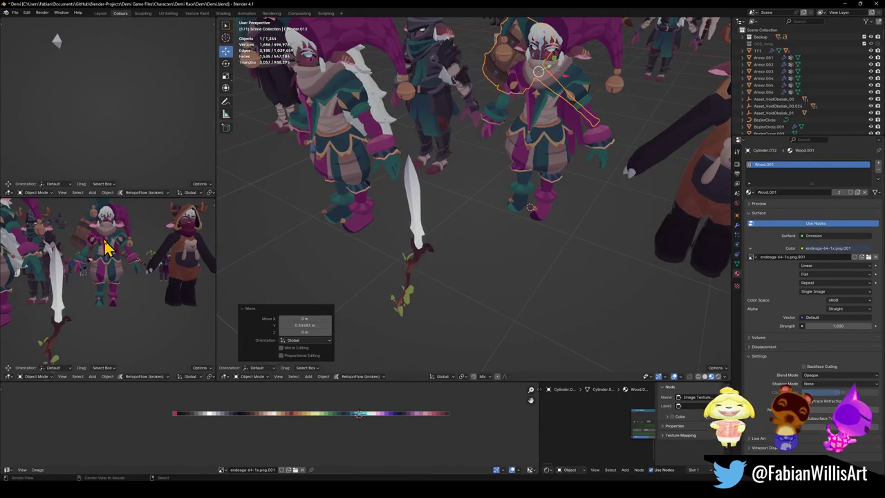
# Rotate the hammer so it rests at a slant in the jester's hand
pyautogui.scroll(2, 114, 267)
pyautogui.scroll(2, 119, 275)
pyautogui.scroll(2, 119, 275)
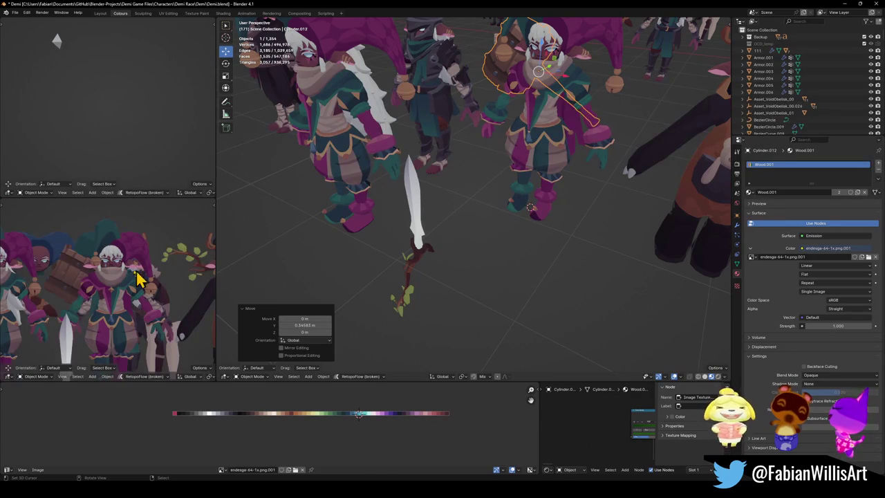
pyautogui.press('g')
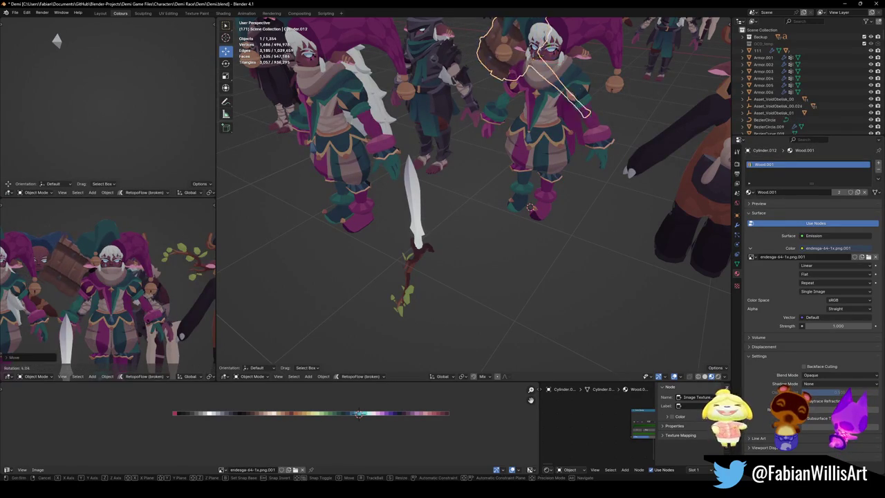
pyautogui.press('r')
pyautogui.press('Escape')
pyautogui.moveTo(124, 311)
pyautogui.mouseDown(button='middle')
pyautogui.moveTo(103, 309)
pyautogui.moveTo(130, 333)
pyautogui.mouseUp(button='middle')
pyautogui.moveTo(142, 318); pyautogui.dragTo(119, 321, button='middle')
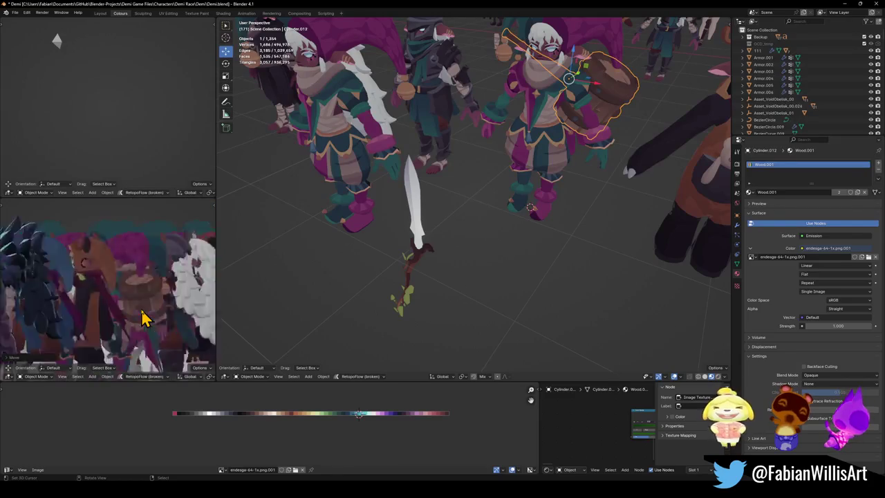
pyautogui.press('r')
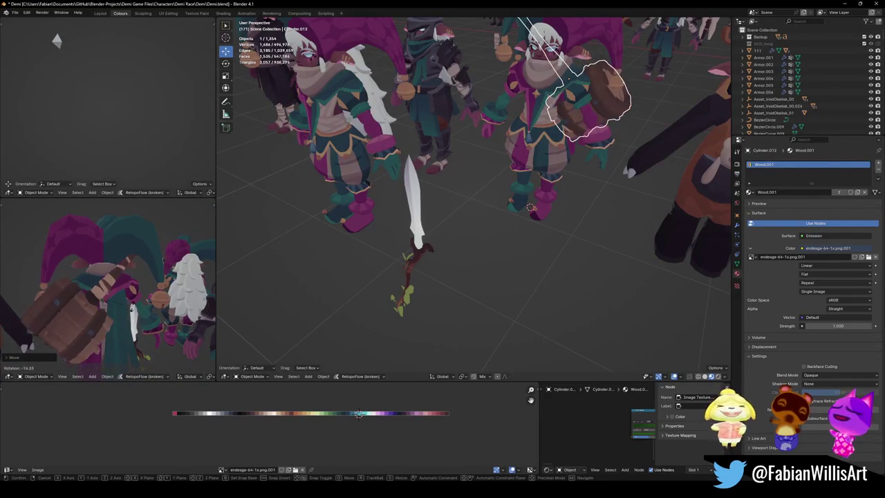
pyautogui.click(127, 330)
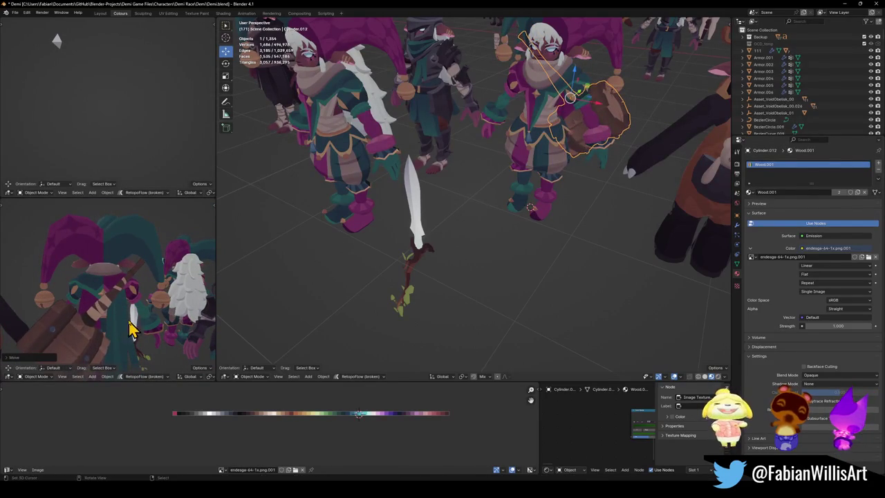
pyautogui.moveTo(89, 350)
pyautogui.mouseDown(button='middle')
pyautogui.moveTo(119, 326)
pyautogui.moveTo(150, 336)
pyautogui.moveTo(144, 316)
pyautogui.moveTo(168, 312)
pyautogui.moveTo(156, 303)
pyautogui.moveTo(139, 318)
pyautogui.moveTo(132, 310)
pyautogui.mouseUp(button='middle')
pyautogui.hotkey('ctrl', 'alt', 'space')
# Orbit, zoom and pan to frame the crowd of characters around the jester
pyautogui.scroll(-3, 443, 260)
pyautogui.moveTo(469, 268)
pyautogui.mouseDown(button='middle')
pyautogui.moveTo(528, 297)
pyautogui.moveTo(518, 276)
pyautogui.mouseUp(button='middle')
pyautogui.scroll(2, 471, 237)
pyautogui.scroll(4, 478, 237)
pyautogui.moveTo(489, 245)
pyautogui.mouseDown(button='middle')
pyautogui.moveTo(494, 260)
pyautogui.moveTo(464, 267)
pyautogui.moveTo(518, 254)
pyautogui.mouseUp(button='middle')
pyautogui.scroll(-5, 526, 257)
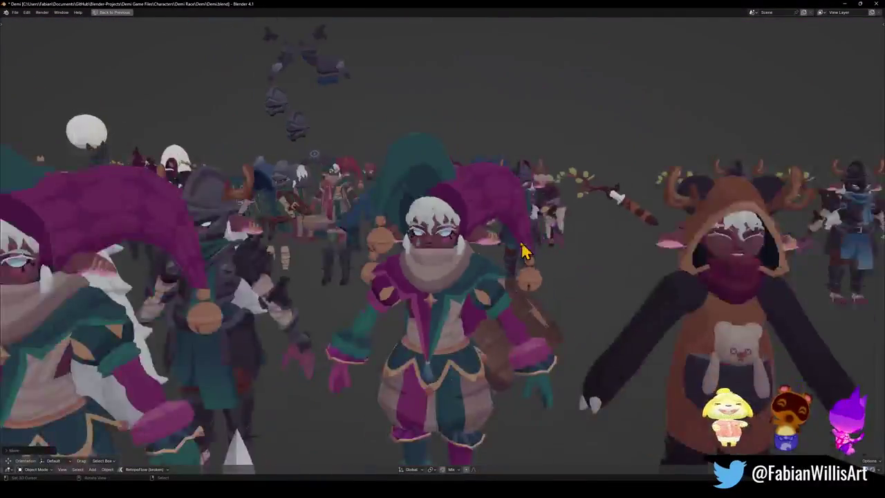
pyautogui.scroll(-3, 498, 276)
pyautogui.scroll(-1, 481, 295)
pyautogui.moveTo(413, 257)
pyautogui.keyDown('shift'); pyautogui.mouseDown(button='middle')
pyautogui.moveTo(346, 263)
pyautogui.moveTo(340, 253)
pyautogui.moveTo(306, 251)
pyautogui.moveTo(306, 263)
pyautogui.moveTo(395, 257)
pyautogui.moveTo(355, 311)
pyautogui.mouseUp(button='middle'); pyautogui.keyUp('shift')
pyautogui.scroll(-5, 334, 260)
# Circle-select the pink jester figure and hide it
pyautogui.press('c')
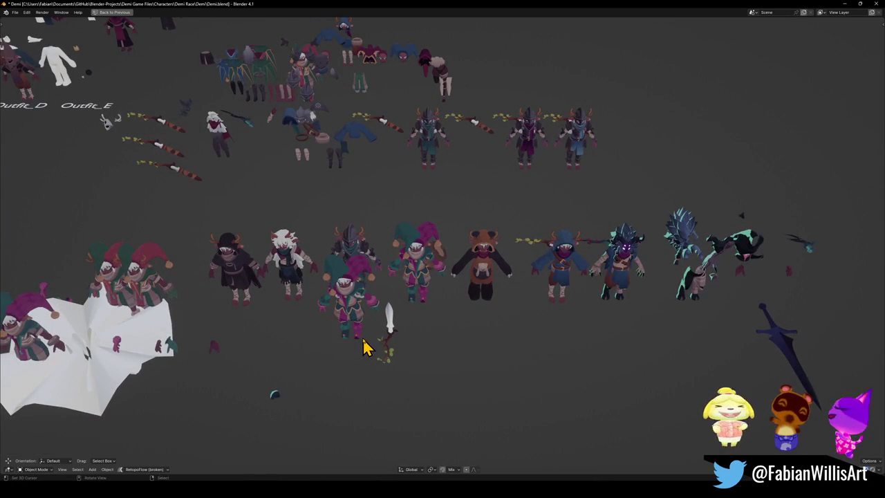
pyautogui.click(358, 349)
pyautogui.rightClick(358, 350)
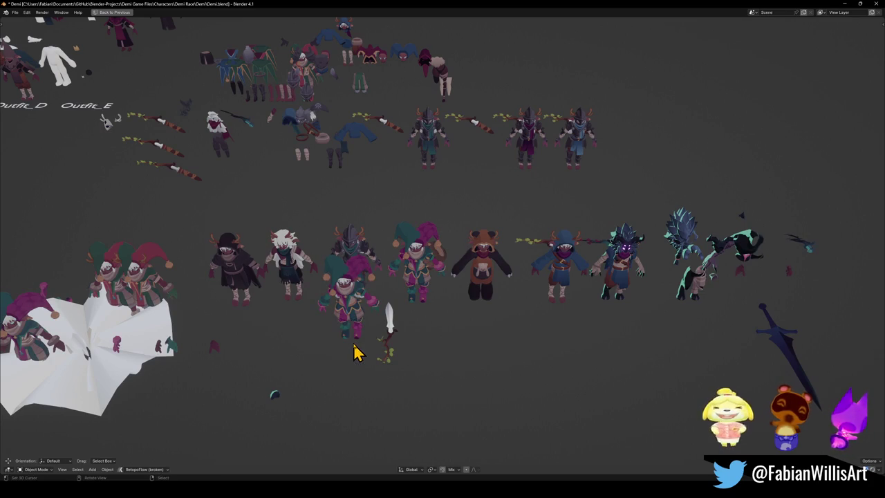
pyautogui.press('h')
pyautogui.press('c')
pyautogui.press('Escape')
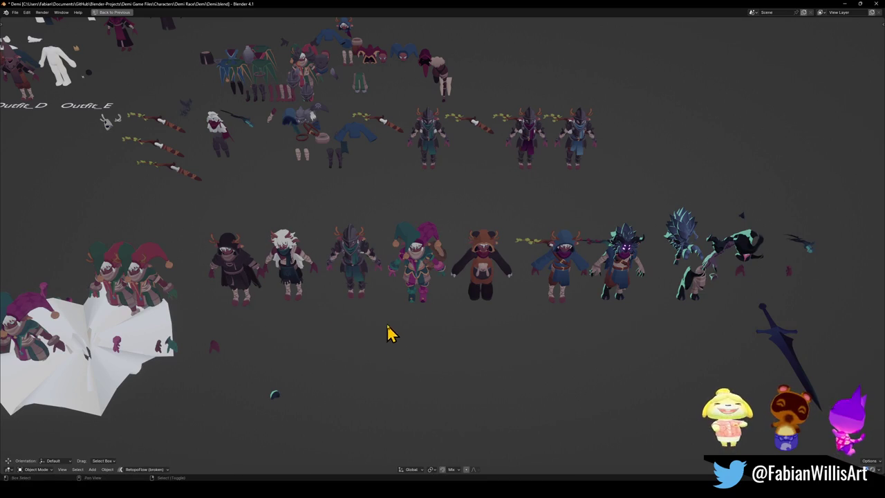
# Hide everything outside the central character row and save Demi.blend
pyautogui.moveTo(389, 337); pyautogui.dragTo(406, 330, button='middle')
pyautogui.press('c')
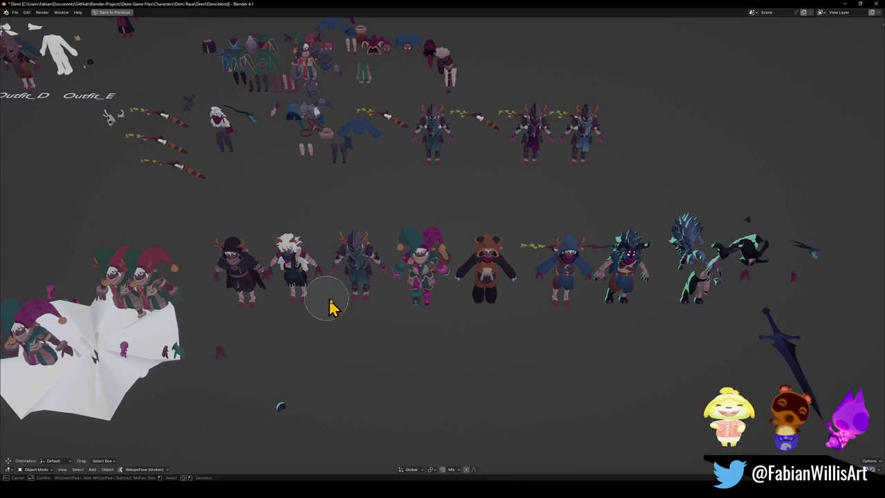
pyautogui.press('Escape')
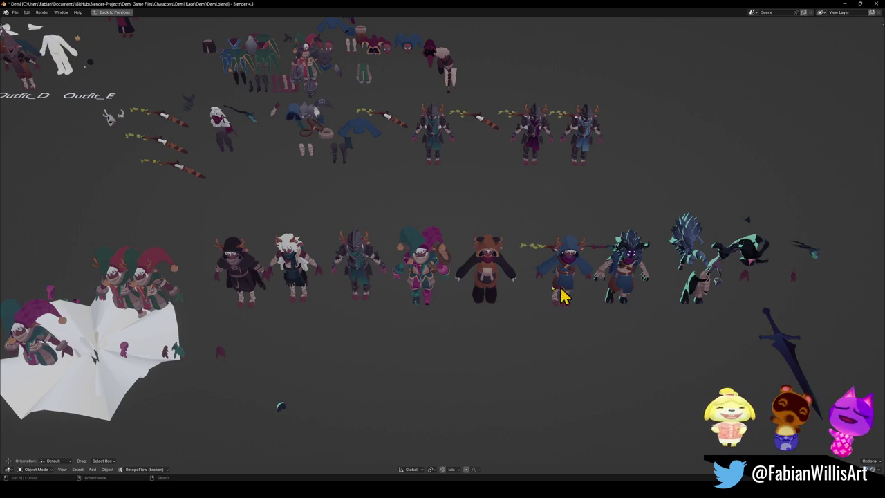
pyautogui.hotkey('shift', 'h')
pyautogui.scroll(5, 468, 276)
pyautogui.hotkey('ctrl', 's')
pyautogui.moveTo(484, 253); pyautogui.dragTo(99, 276, button='middle')
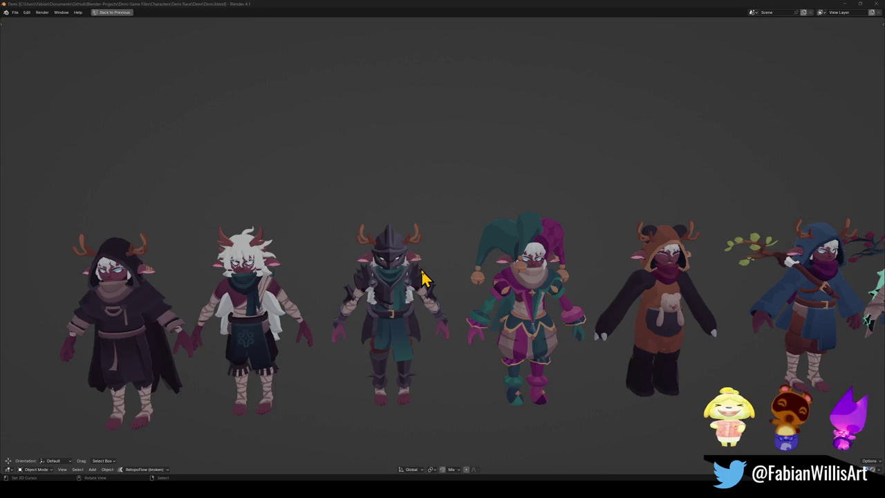
# Shift the dark horned character further right along X, then save Demi.blend
pyautogui.moveTo(395, 44)
pyautogui.keyDown('ctrl'); pyautogui.mouseDown(button='middle')
pyautogui.moveTo(424, 215)
pyautogui.moveTo(512, 216)
pyautogui.moveTo(509, 210)
pyautogui.moveTo(488, 219)
pyautogui.moveTo(459, 202)
pyautogui.moveTo(460, 235)
pyautogui.moveTo(487, 237)
pyautogui.mouseUp(button='middle'); pyautogui.keyUp('ctrl')
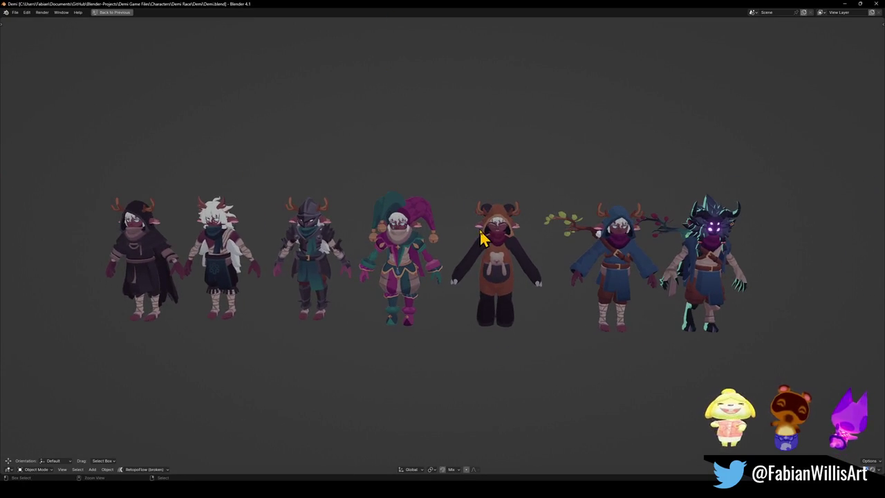
pyautogui.hotkey('ctrl', 'space')
pyautogui.moveTo(553, 247)
pyautogui.mouseDown(button='middle')
pyautogui.moveTo(431, 243)
pyautogui.moveTo(537, 258)
pyautogui.moveTo(538, 231)
pyautogui.mouseUp(button='middle')
pyautogui.hotkey('ctrl', 'space')
pyautogui.scroll(-2, 536, 232)
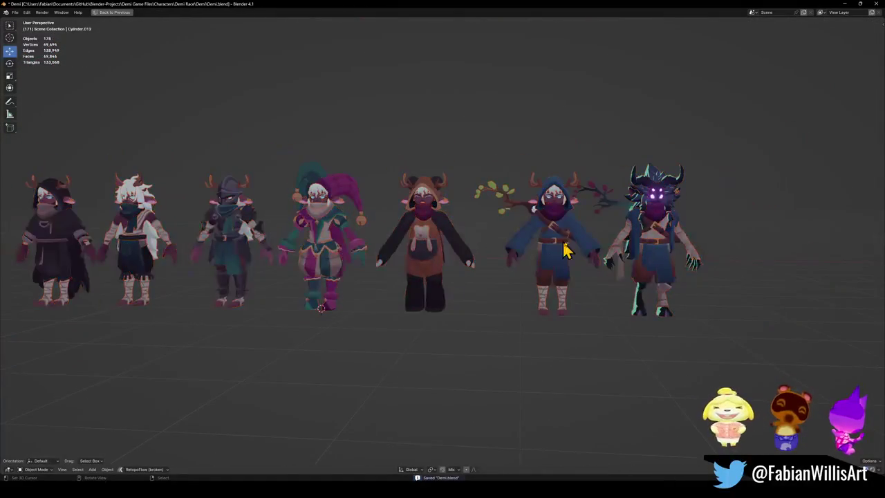
pyautogui.click(640, 277)
pyautogui.press('g')
pyautogui.press('x')
pyautogui.click(606, 302)
pyautogui.click(609, 306)
pyautogui.moveTo(514, 270)
pyautogui.keyDown('shift'); pyautogui.mouseDown(button='middle')
pyautogui.moveTo(550, 287)
pyautogui.moveTo(607, 251)
pyautogui.mouseUp(button='middle'); pyautogui.keyUp('shift')
pyautogui.hotkey('ctrl', 's')
# Frame the two rightmost characters and capture them in a screen snip
pyautogui.scroll(3, 498, 274)
pyautogui.moveTo(498, 275)
pyautogui.mouseDown(button='middle')
pyautogui.moveTo(523, 257)
pyautogui.moveTo(510, 278)
pyautogui.moveTo(519, 267)
pyautogui.mouseUp(button='middle')
pyautogui.moveTo(505, 229); pyautogui.dragTo(493, 238, button='middle')
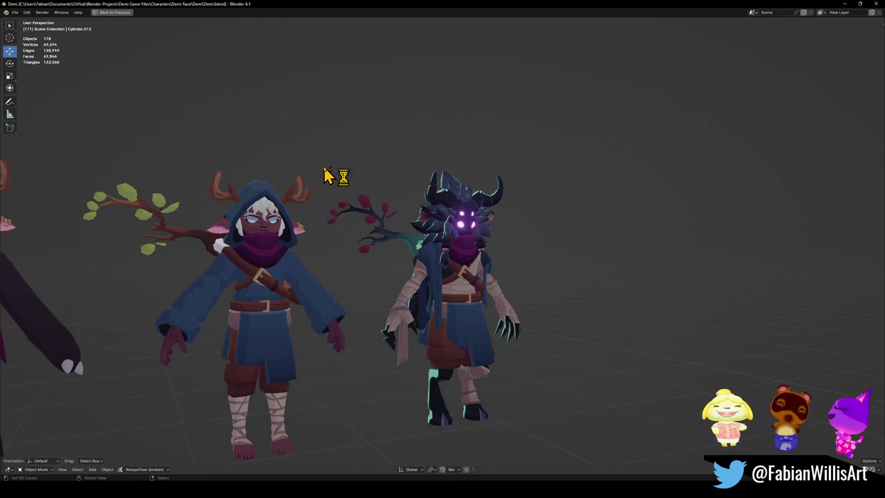
pyautogui.press('super+shift+s')
pyautogui.moveTo(327, 152)
pyautogui.mouseDown()
pyautogui.moveTo(640, 415)
pyautogui.moveTo(567, 464)
pyautogui.mouseUp()
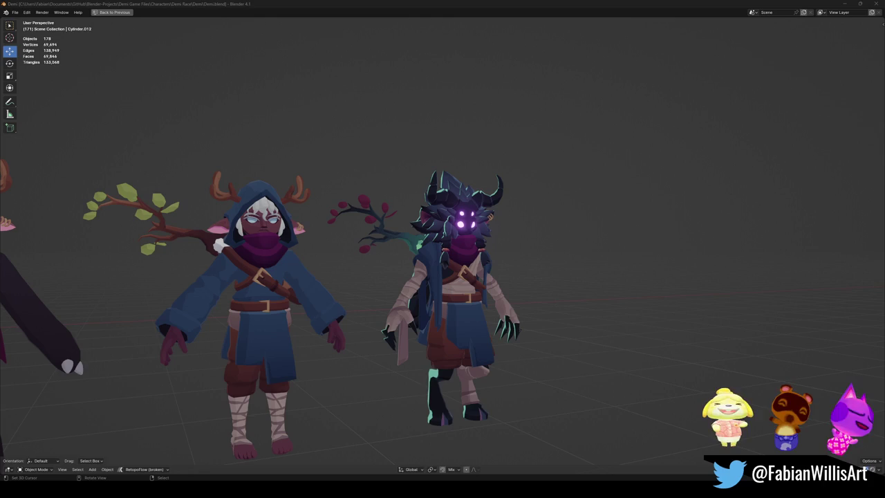
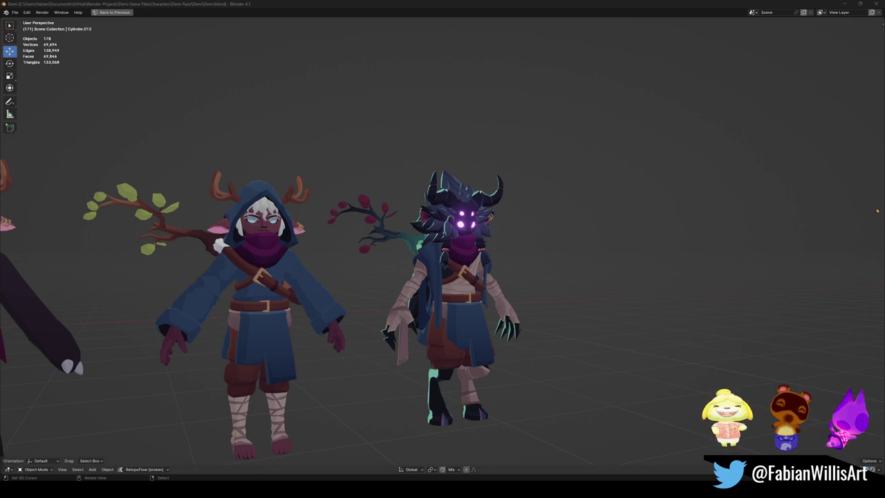
# Review the row of seven textured characters in a maximized viewport, zooming, orbiting and panning
pyautogui.hotkey('ctrl', 's')
pyautogui.scroll(-2, 450, 198)
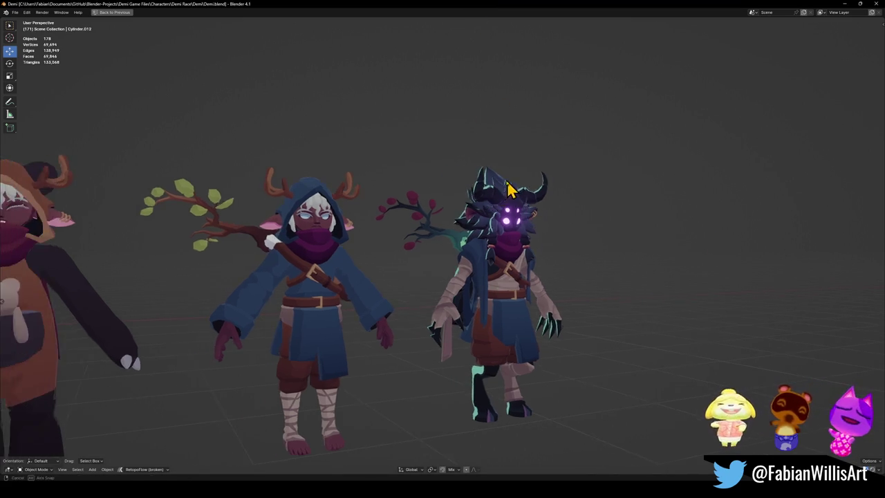
pyautogui.scroll(-2, 480, 197)
pyautogui.scroll(-2, 460, 220)
pyautogui.hotkey('ctrl', 'space')
pyautogui.scroll(-3, 533, 231)
pyautogui.scroll(4, 458, 243)
pyautogui.moveTo(484, 247); pyautogui.dragTo(523, 255, button='middle')
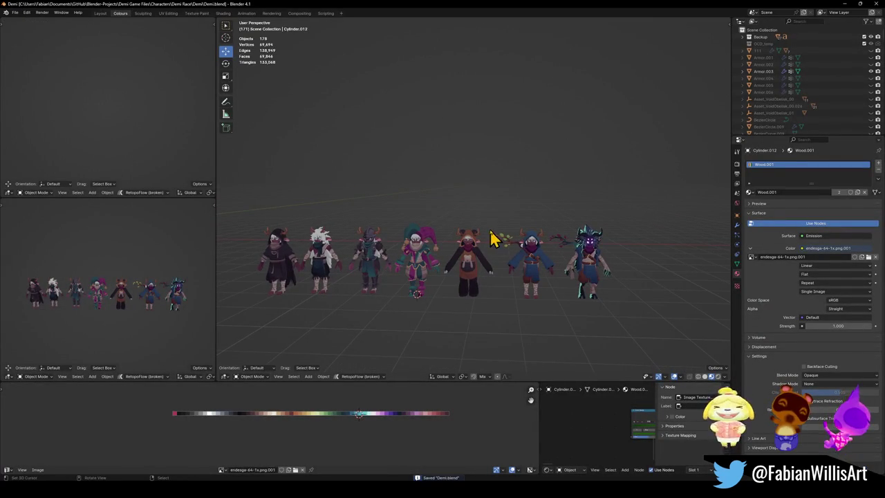
pyautogui.hotkey('ctrl', 'space')
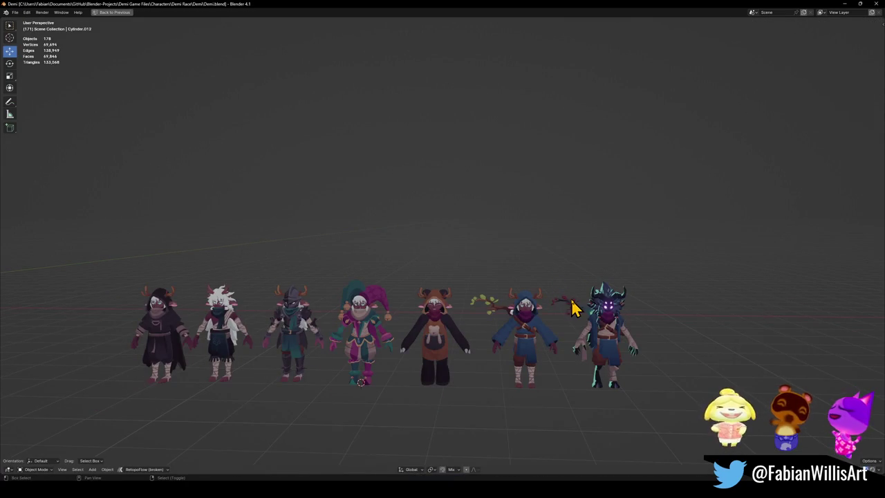
pyautogui.keyDown('shift'); pyautogui.moveTo(571, 307); pyautogui.dragTo(602, 291, button='middle'); pyautogui.keyUp('shift')
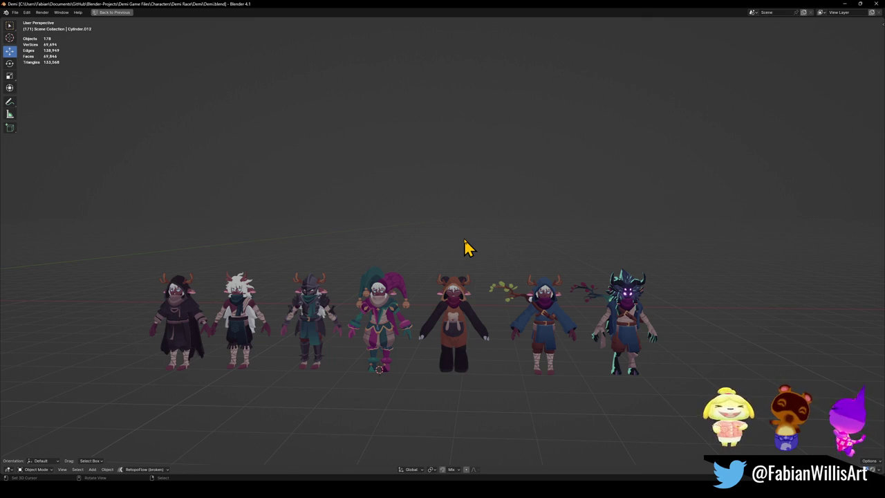
pyautogui.scroll(5, 629, 319)
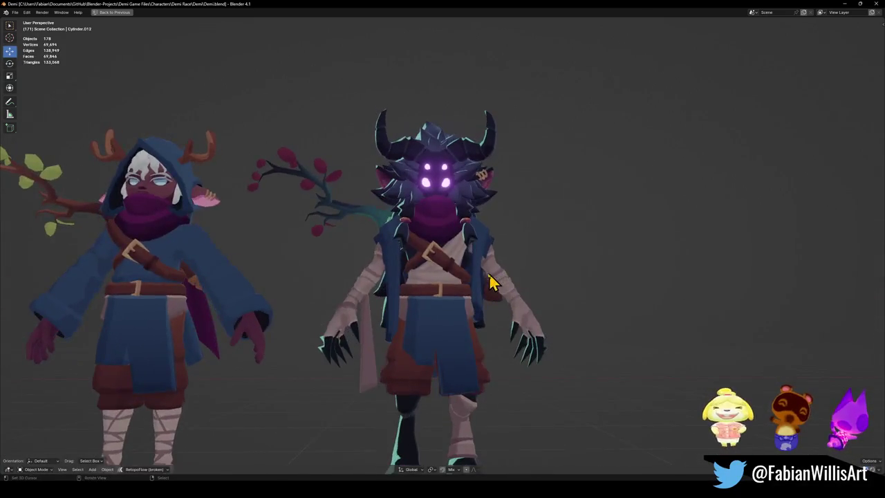
# Return to the full workspace and select the horned creature's chest cloth
pyautogui.hotkey('ctrl', 'space')
pyautogui.scroll(4, 479, 218)
pyautogui.click(462, 243)
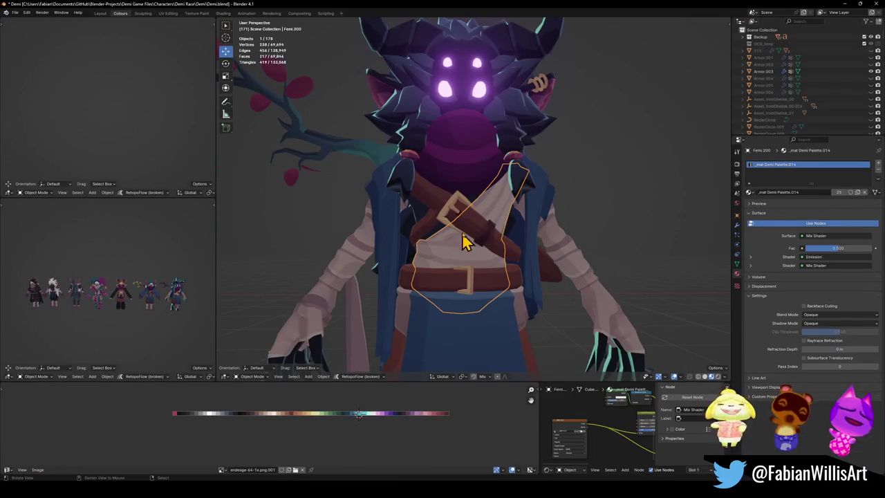
# Make the dark shirt Femi.199 active, isolate it in local view and save
pyautogui.keyDown('shift'); pyautogui.click(476, 201); pyautogui.keyUp('shift')
pyautogui.keyDown('shift'); pyautogui.click(421, 214); pyautogui.keyUp('shift')
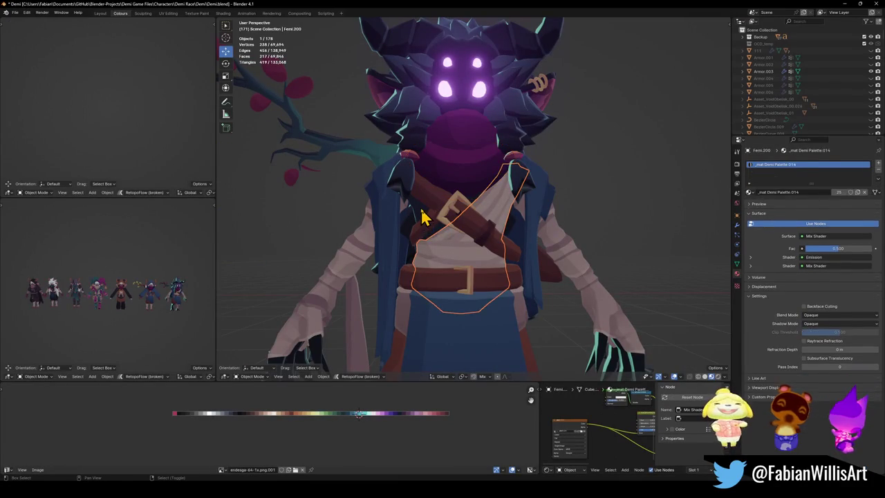
pyautogui.press('KP_Divide')
pyautogui.moveTo(494, 227)
pyautogui.mouseDown(button='middle')
pyautogui.moveTo(470, 193)
pyautogui.moveTo(489, 202)
pyautogui.moveTo(379, 182)
pyautogui.moveTo(518, 198)
pyautogui.mouseUp(button='middle')
pyautogui.hotkey('ctrl', 's')
# Select three chest faces on the shirt in Edit Mode, then return to Object Mode
pyautogui.press('Tab')
pyautogui.scroll(3, 444, 163)
pyautogui.hotkey('alt', 'a')
pyautogui.scroll(2, 452, 171)
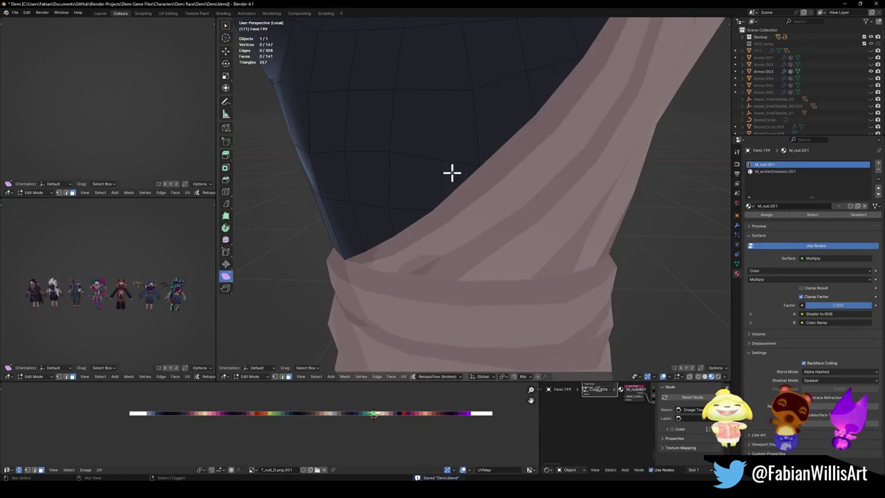
pyautogui.scroll(1, 458, 217)
pyautogui.click(459, 218)
pyautogui.keyDown('shift'); pyautogui.click(462, 191); pyautogui.keyUp('shift')
pyautogui.keyDown('shift'); pyautogui.click(494, 183); pyautogui.keyUp('shift')
pyautogui.moveTo(475, 214)
pyautogui.mouseDown(button='middle')
pyautogui.moveTo(528, 214)
pyautogui.moveTo(501, 243)
pyautogui.moveTo(470, 246)
pyautogui.mouseUp(button='middle')
pyautogui.press('Tab')
pyautogui.scroll(-5, 533, 220)
# Duplicate the shirt as a spare copy, move it aside to the right, and reselect the original
pyautogui.hotkey('shift', 'd')
pyautogui.press('Escape')
pyautogui.scroll(-3, 480, 219)
pyautogui.press('g')
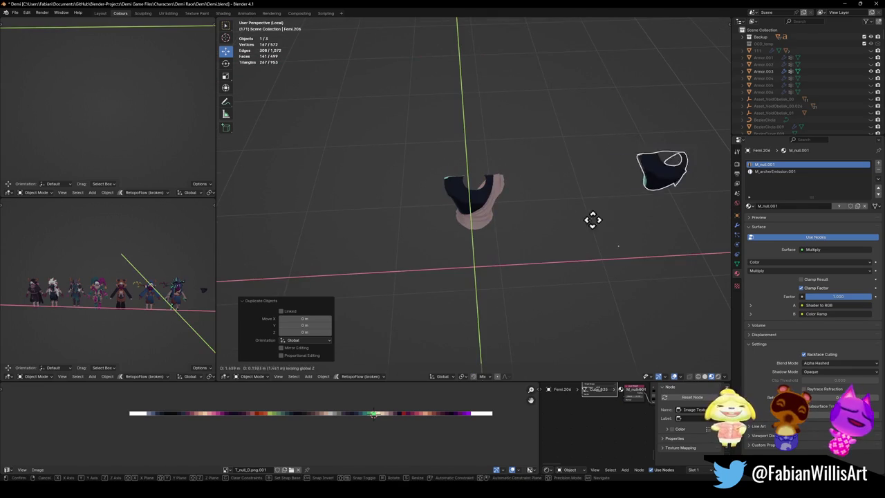
pyautogui.click(670, 198)
pyautogui.click(510, 228)
pyautogui.scroll(5, 510, 229)
pyautogui.click(464, 224)
# Dissolve the selected chest faces into one face and Relax it into a rounder shape
pyautogui.hotkey('ctrl', 's')
pyautogui.press('Tab')
pyautogui.scroll(3, 464, 224)
pyautogui.scroll(3, 443, 212)
pyautogui.moveTo(443, 212)
pyautogui.mouseDown(button='middle')
pyautogui.moveTo(533, 231)
pyautogui.moveTo(535, 224)
pyautogui.mouseUp(button='middle')
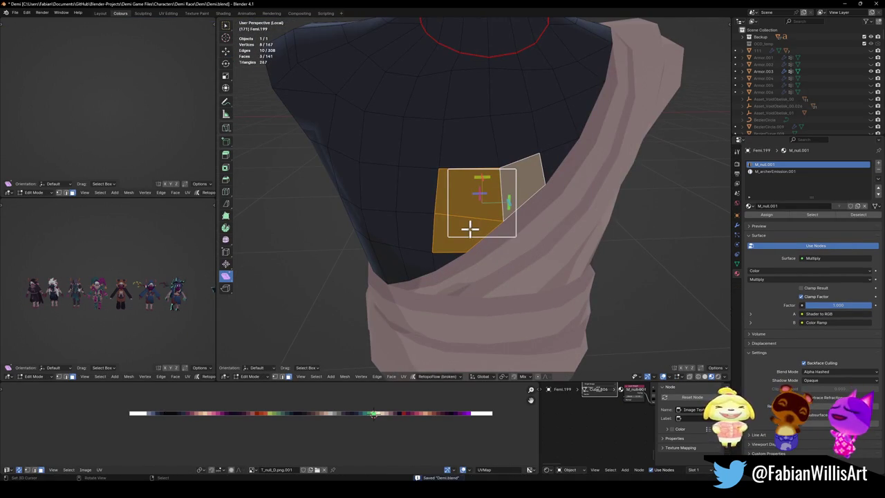
pyautogui.hotkey('ctrl', 'x')
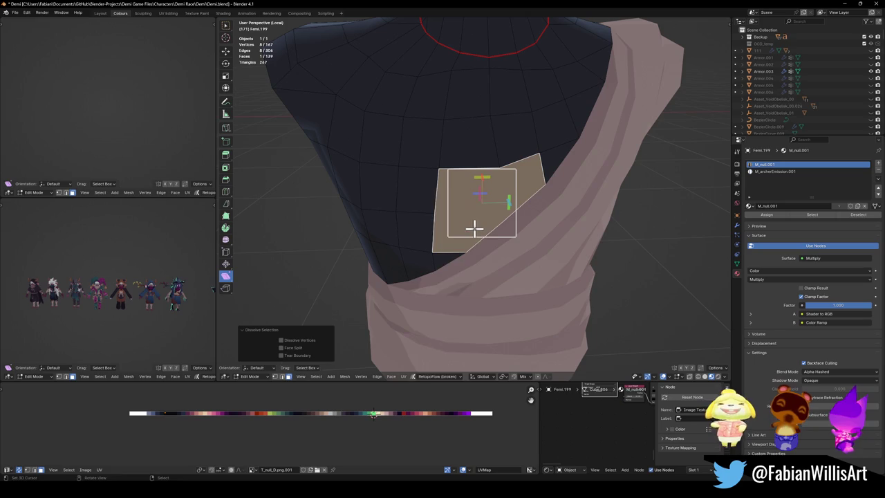
pyautogui.rightClick(474, 229)
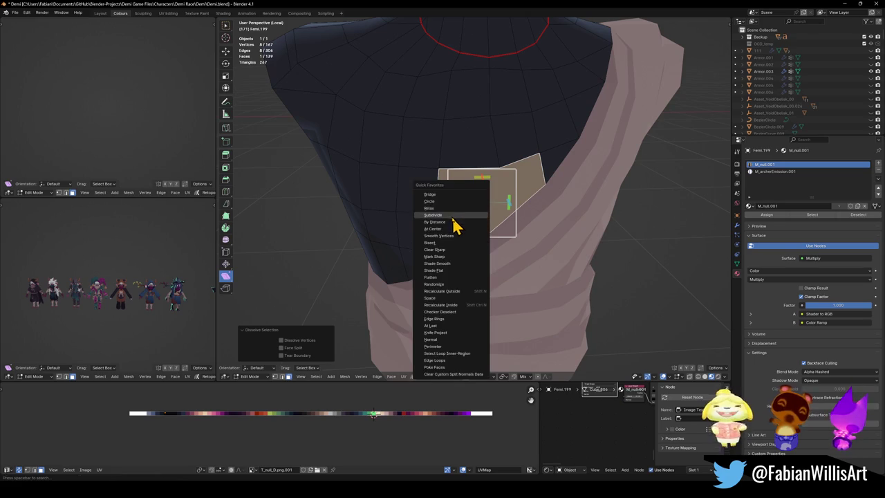
pyautogui.click(456, 215)
pyautogui.moveTo(538, 225)
pyautogui.mouseDown(button='middle')
pyautogui.moveTo(550, 217)
pyautogui.moveTo(546, 242)
pyautogui.moveTo(496, 213)
pyautogui.moveTo(464, 211)
pyautogui.moveTo(532, 219)
pyautogui.mouseUp(button='middle')
# Extrude the rounded face and delete it to open a hole in the chest
pyautogui.press('e')
pyautogui.click(502, 229)
pyautogui.press('x')
pyautogui.click(485, 220)
# Move the hole's border loop along Y to reshape the opening
pyautogui.keyDown('alt'); pyautogui.click(500, 211); pyautogui.keyUp('alt')
pyautogui.click(225, 51)
pyautogui.press('g')
pyautogui.press('y')
pyautogui.click(553, 190)
pyautogui.moveTo(554, 190)
pyautogui.mouseDown(button='middle')
pyautogui.moveTo(484, 178)
pyautogui.moveTo(516, 180)
pyautogui.mouseUp(button='middle')
pyautogui.press('g')
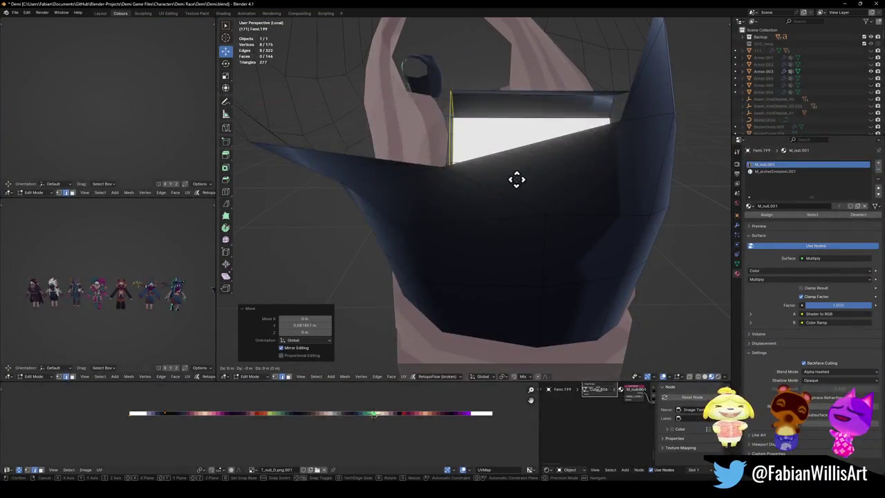
pyautogui.click(399, 177)
# Fine-tune the hole border position from the front and switch to plain solid shading
pyautogui.moveTo(399, 178); pyautogui.dragTo(488, 173, button='middle')
pyautogui.press('g')
pyautogui.click(492, 182)
pyautogui.press('z')
pyautogui.click(460, 201)
pyautogui.scroll(3, 456, 194)
# Select the ring of seven faces surrounding the chest hole
pyautogui.moveTo(450, 211); pyautogui.dragTo(491, 219, button='middle')
pyautogui.click(484, 232)
pyautogui.click(490, 208)
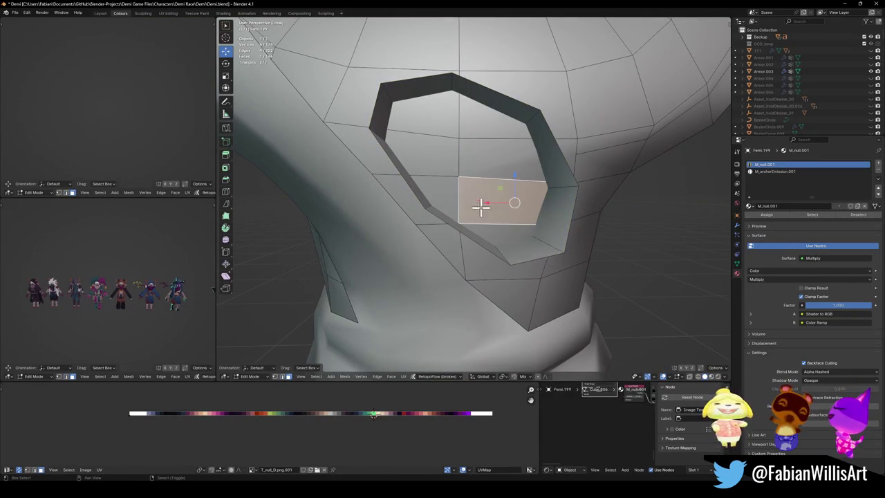
pyautogui.keyDown('shift'); pyautogui.click(415, 201); pyautogui.keyUp('shift')
pyautogui.keyDown('shift'); pyautogui.click(422, 155); pyautogui.keyUp('shift')
pyautogui.keyDown('shift'); pyautogui.click(438, 118); pyautogui.keyUp('shift')
pyautogui.keyDown('shift'); pyautogui.click(484, 97); pyautogui.keyUp('shift')
pyautogui.keyDown('shift'); pyautogui.click(476, 165); pyautogui.keyUp('shift')
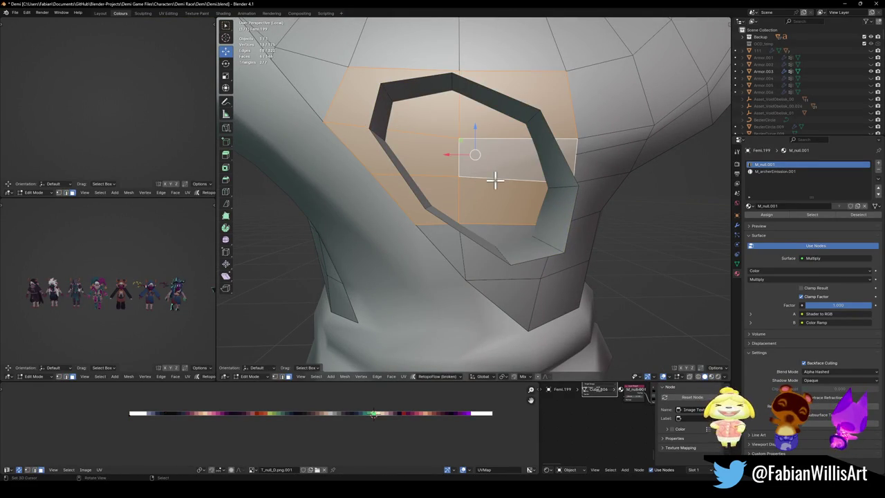
# Dissolve the ring into one face and Relax its outline smoothly
pyautogui.hotkey('ctrl', 'x')
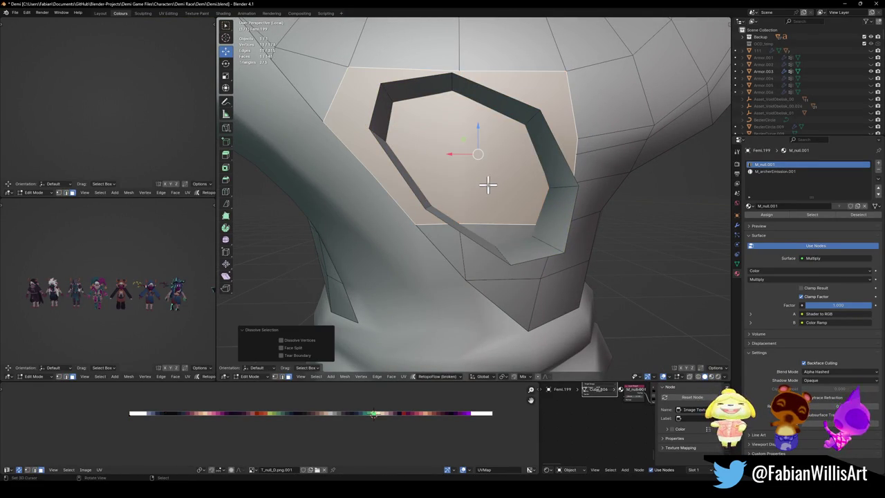
pyautogui.rightClick(488, 184)
pyautogui.click(487, 188)
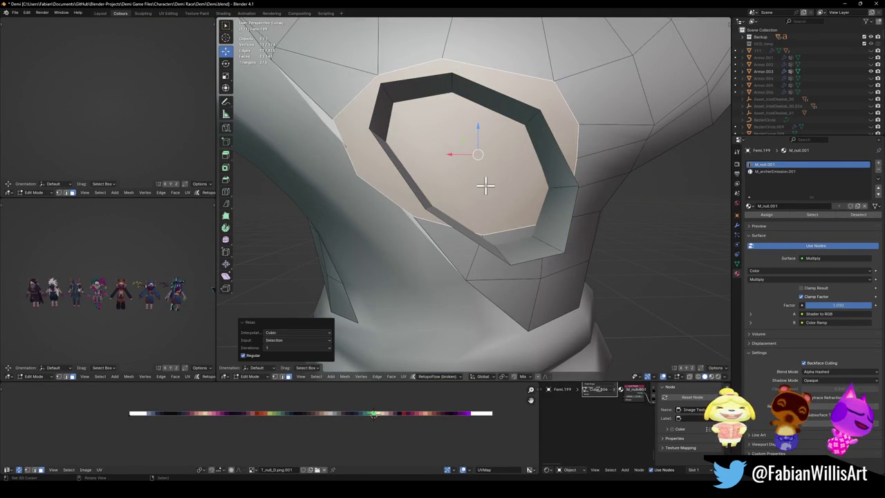
pyautogui.moveTo(473, 185)
pyautogui.mouseDown(button='middle')
pyautogui.moveTo(462, 196)
pyautogui.moveTo(433, 185)
pyautogui.mouseUp(button='middle')
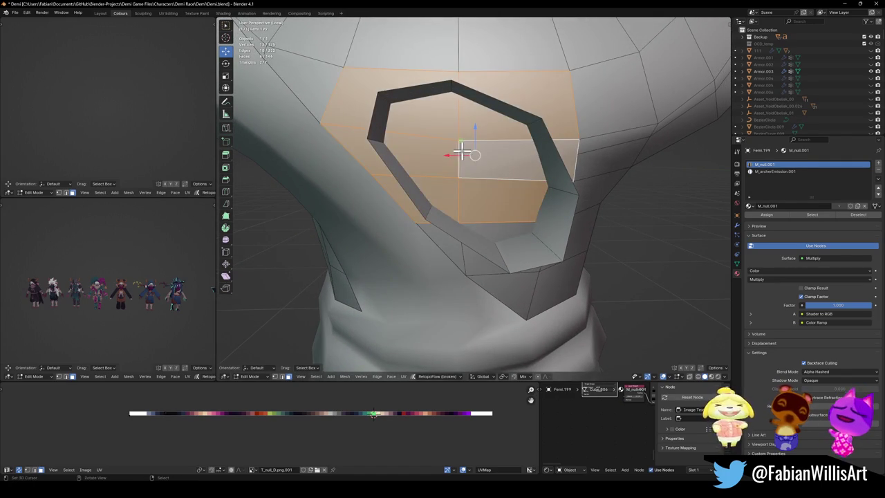
# Knife-cut a new inner loop inside the merged face around the opening
pyautogui.hotkey('alt', 'a')
pyautogui.keyDown('shift'); pyautogui.rightClick(482, 103); pyautogui.keyUp('shift')
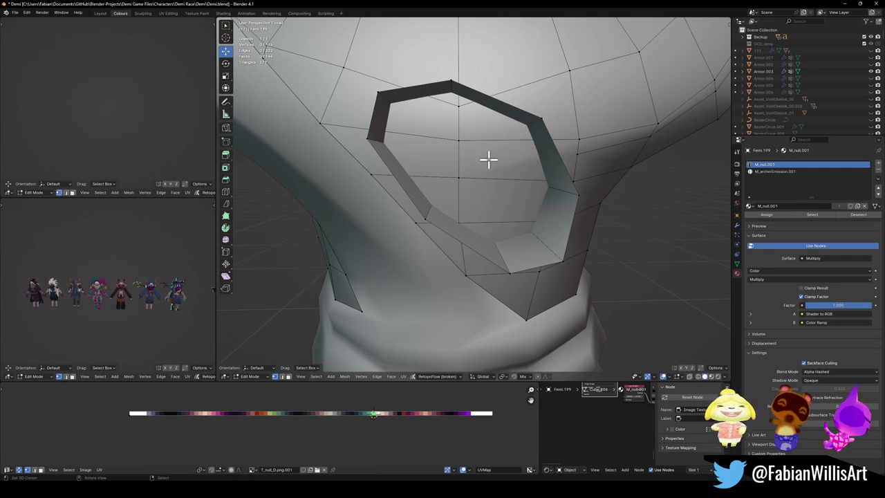
pyautogui.keyDown('ctrl'); pyautogui.click(490, 139); pyautogui.keyUp('ctrl')
pyautogui.press('k')
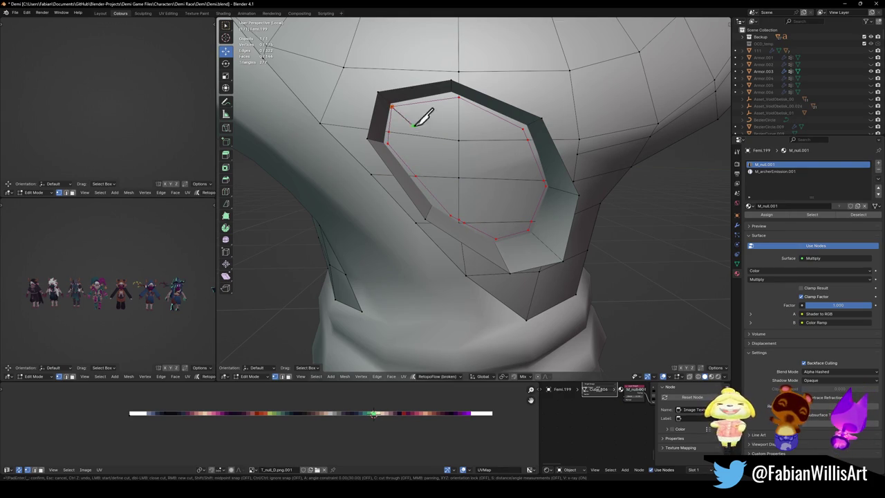
# Commit the knife cut and delete the six inner faces to open the eye hole
pyautogui.press('Return')
pyautogui.click(486, 205)
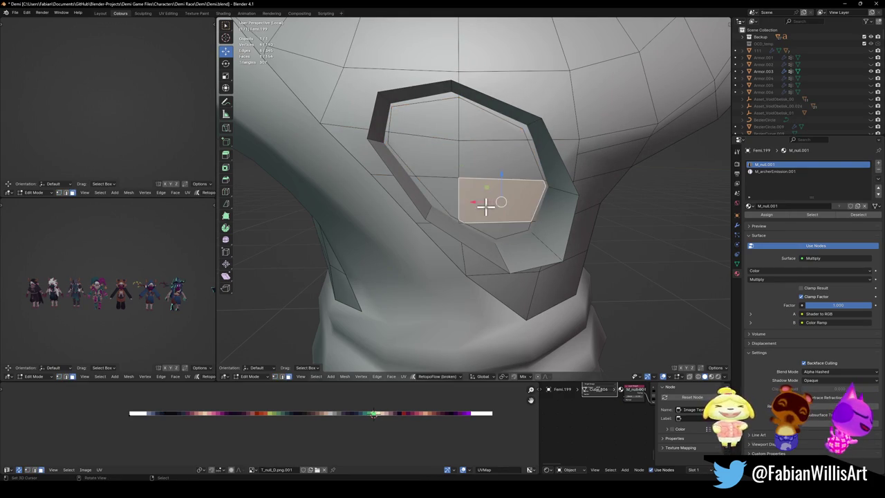
pyautogui.keyDown('shift'); pyautogui.click(438, 168); pyautogui.keyUp('shift')
pyautogui.keyDown('shift'); pyautogui.click(446, 131); pyautogui.keyUp('shift')
pyautogui.keyDown('shift'); pyautogui.click(474, 141); pyautogui.keyUp('shift')
pyautogui.keyDown('shift'); pyautogui.click(486, 166); pyautogui.keyUp('shift')
pyautogui.keyDown('shift'); pyautogui.click(482, 228); pyautogui.keyUp('shift')
pyautogui.press('x')
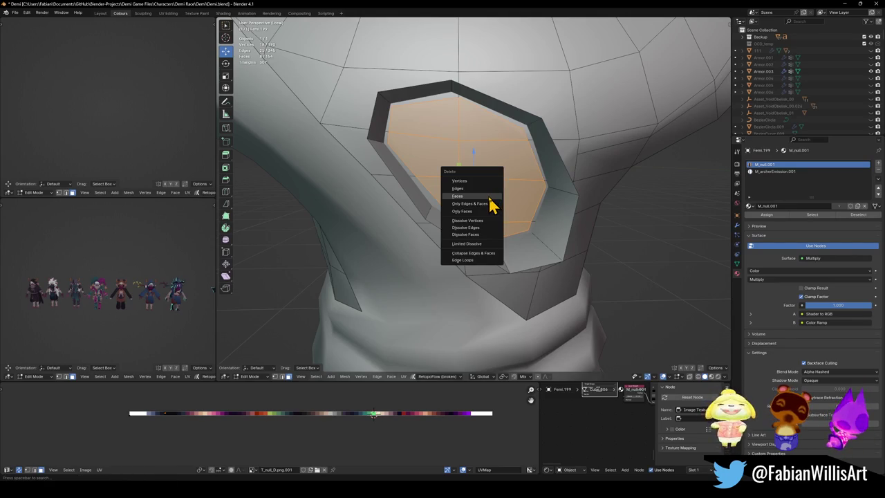
pyautogui.click(488, 198)
pyautogui.scroll(5, 456, 225)
pyautogui.scroll(3, 528, 199)
# Delete the faces at the top of the hole, enable Auto Merge, and merge a vertex into its neighbour
pyautogui.keyDown('ctrl'); pyautogui.click(511, 215); pyautogui.keyUp('ctrl')
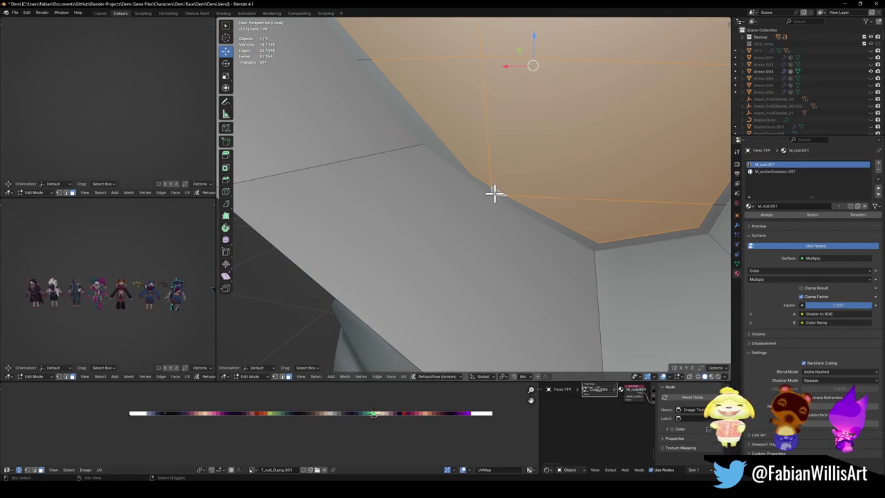
pyautogui.press('x')
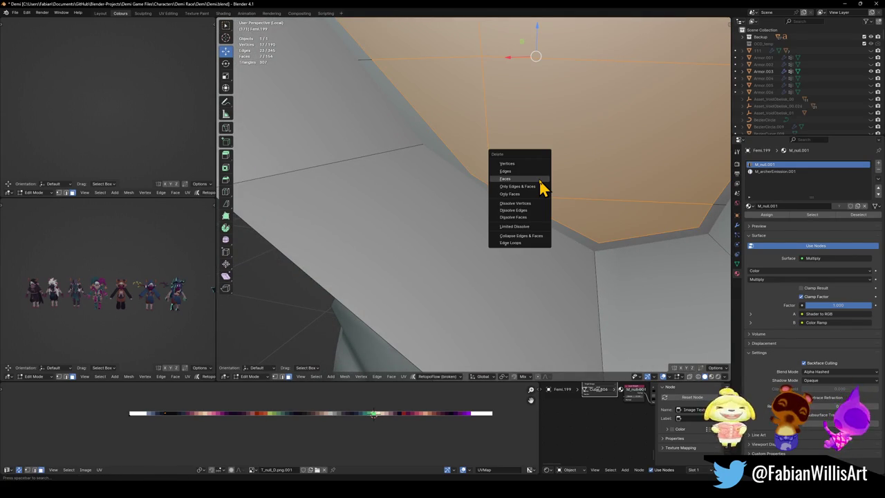
pyautogui.click(540, 180)
pyautogui.hotkey('shift', 'v')
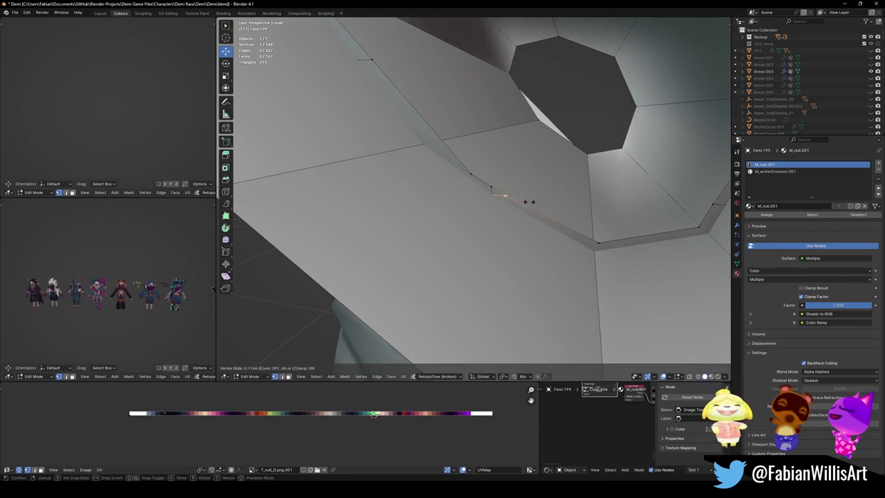
pyautogui.click(506, 197)
pyautogui.click(701, 367)
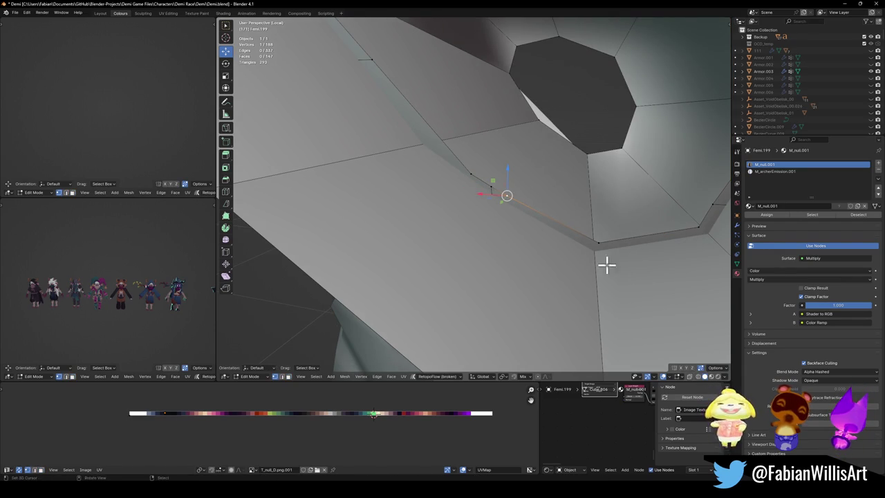
pyautogui.press('g')
pyautogui.click(539, 213)
pyautogui.moveTo(539, 213); pyautogui.dragTo(478, 186, button='middle')
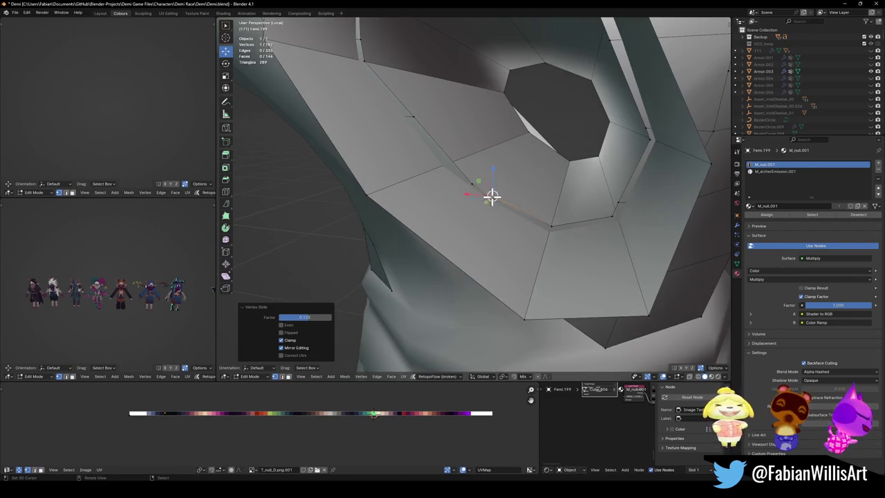
# Slide the edge loop beside the eye hole and flatten it to zero along Y
pyautogui.hotkey('shift', 'v')
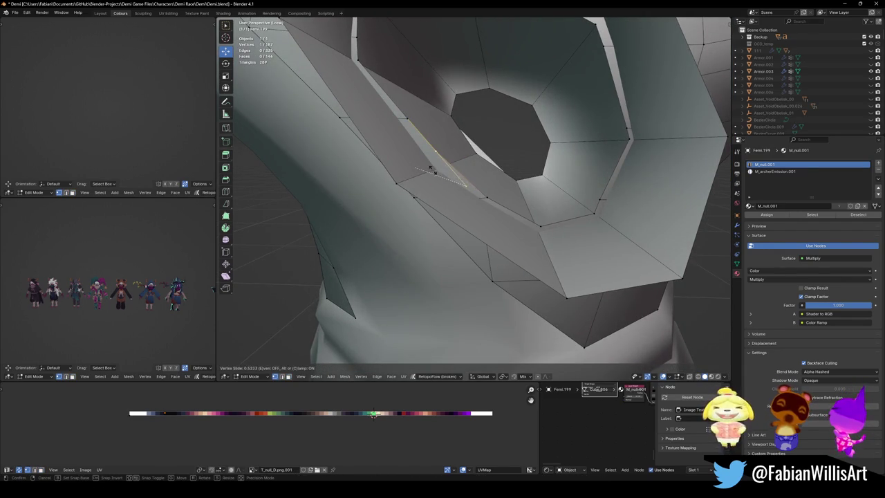
pyautogui.click(465, 193)
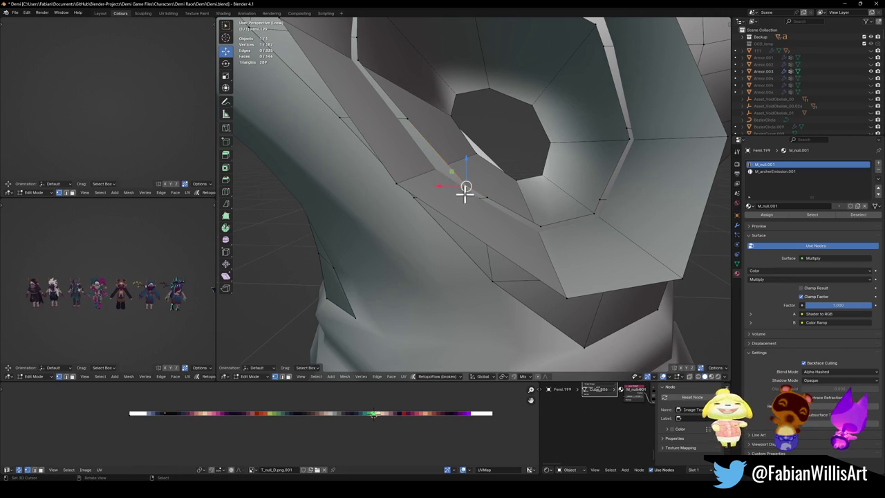
pyautogui.keyDown('alt'); pyautogui.click(413, 195); pyautogui.keyUp('alt')
pyautogui.moveTo(449, 172)
pyautogui.mouseDown(button='middle')
pyautogui.moveTo(431, 233)
pyautogui.moveTo(447, 217)
pyautogui.mouseUp(button='middle')
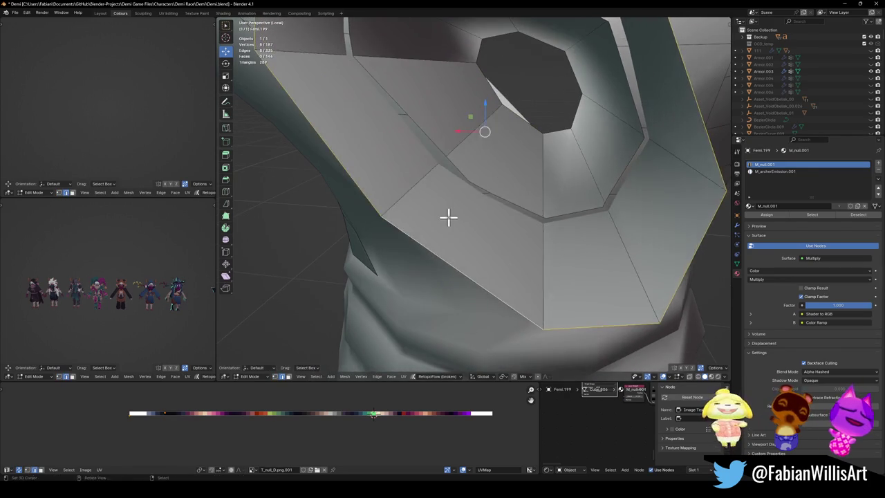
pyautogui.press('g')
pyautogui.press('g')
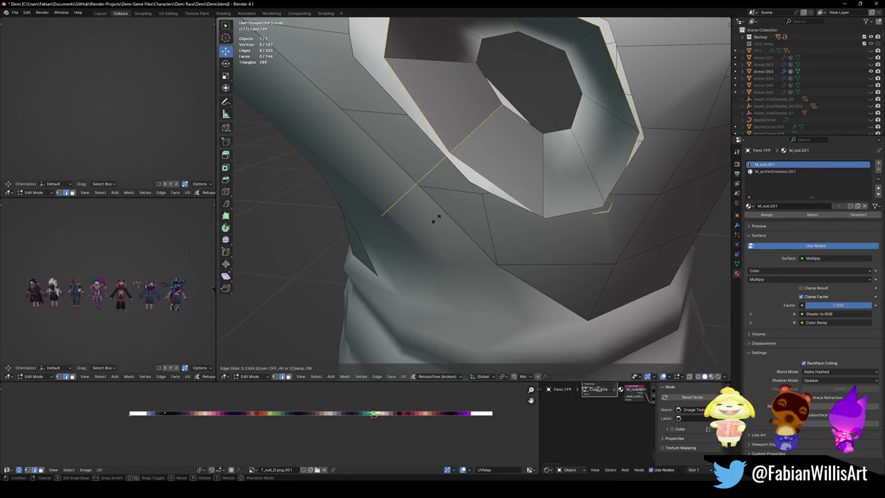
pyautogui.click(438, 207)
pyautogui.press('s')
pyautogui.press('y')
pyautogui.press('0')
pyautogui.press('Return')
# Nudge the flattened loop along Y and tilt it slightly around the X axis
pyautogui.moveTo(502, 160)
pyautogui.mouseDown(button='middle')
pyautogui.moveTo(494, 168)
pyautogui.moveTo(510, 154)
pyautogui.mouseUp(button='middle')
pyautogui.press('g')
pyautogui.press('y')
pyautogui.click(508, 171)
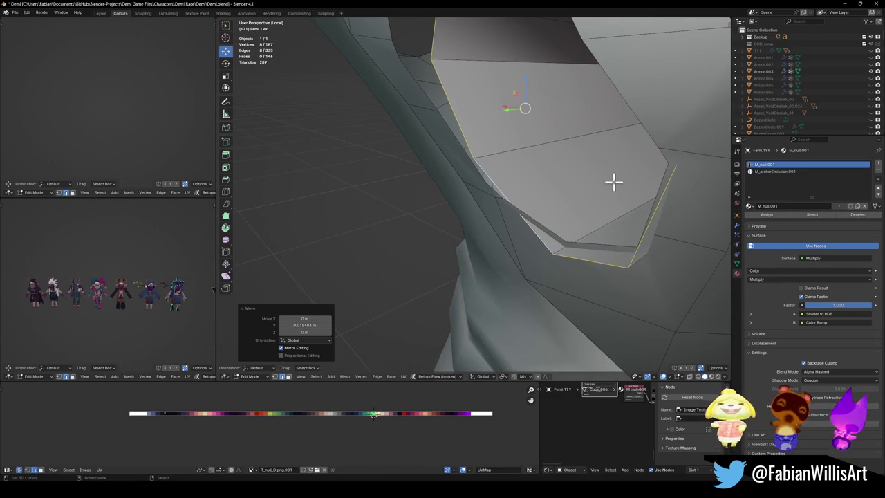
pyautogui.moveTo(612, 181); pyautogui.dragTo(593, 178, button='middle')
pyautogui.press('r')
pyautogui.press('x')
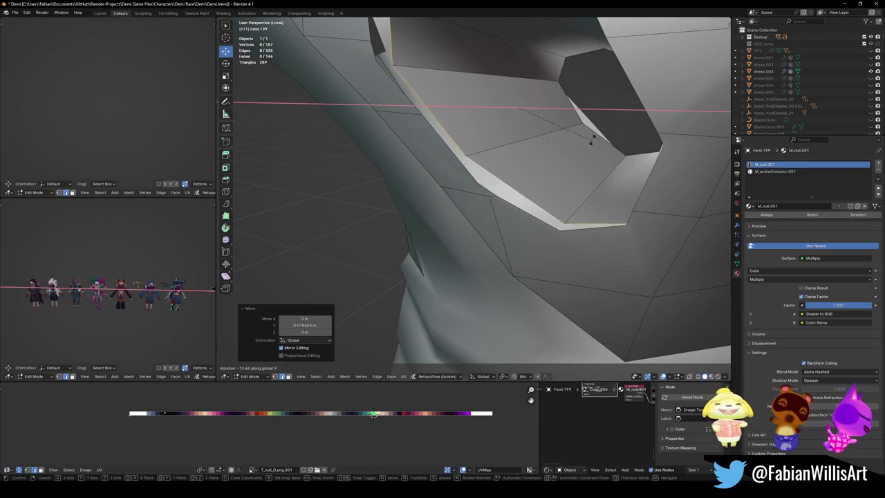
pyautogui.press('Escape')
pyautogui.press('g')
pyautogui.press('y')
pyautogui.click(637, 196)
pyautogui.press('r')
pyautogui.press('x')
pyautogui.click(639, 198)
pyautogui.moveTo(632, 198)
pyautogui.mouseDown(button='middle')
pyautogui.moveTo(538, 213)
pyautogui.moveTo(509, 191)
pyautogui.mouseUp(button='middle')
# Slide a rim vertex along its edge and drop another vertex onto its neighbour to merge
pyautogui.click(445, 192)
pyautogui.moveTo(445, 191)
pyautogui.mouseDown(button='middle')
pyautogui.moveTo(537, 218)
pyautogui.moveTo(490, 206)
pyautogui.mouseUp(button='middle')
pyautogui.press('g')
pyautogui.press('g')
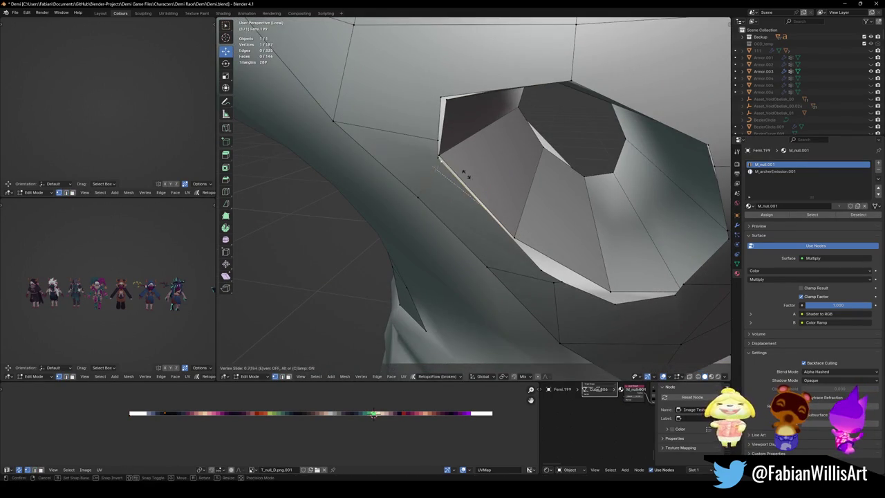
pyautogui.click(438, 166)
pyautogui.moveTo(438, 166); pyautogui.dragTo(446, 164, button='middle')
pyautogui.scroll(3, 484, 184)
pyautogui.hotkey('alt', 'a')
pyautogui.moveTo(518, 200)
pyautogui.mouseDown(button='middle')
pyautogui.moveTo(520, 192)
pyautogui.moveTo(508, 196)
pyautogui.moveTo(518, 191)
pyautogui.moveTo(494, 194)
pyautogui.moveTo(494, 173)
pyautogui.moveTo(480, 201)
pyautogui.mouseUp(button='middle')
pyautogui.press('g')
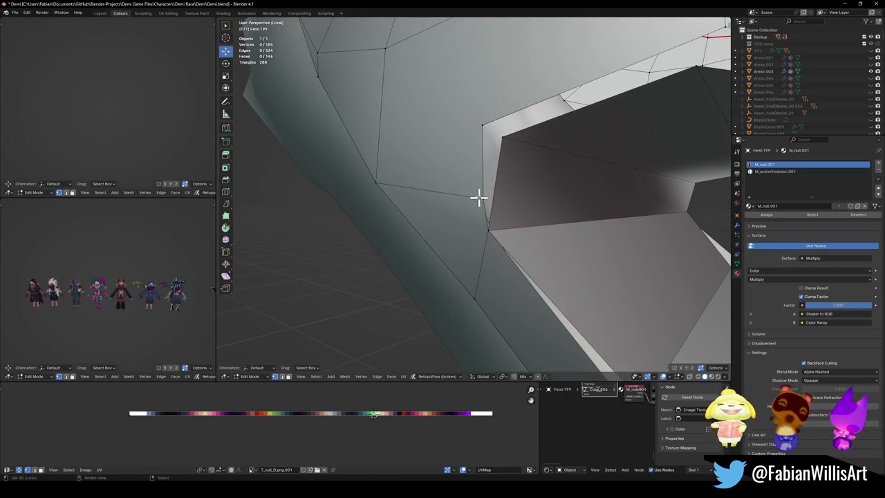
pyautogui.click(491, 114)
pyautogui.press('g')
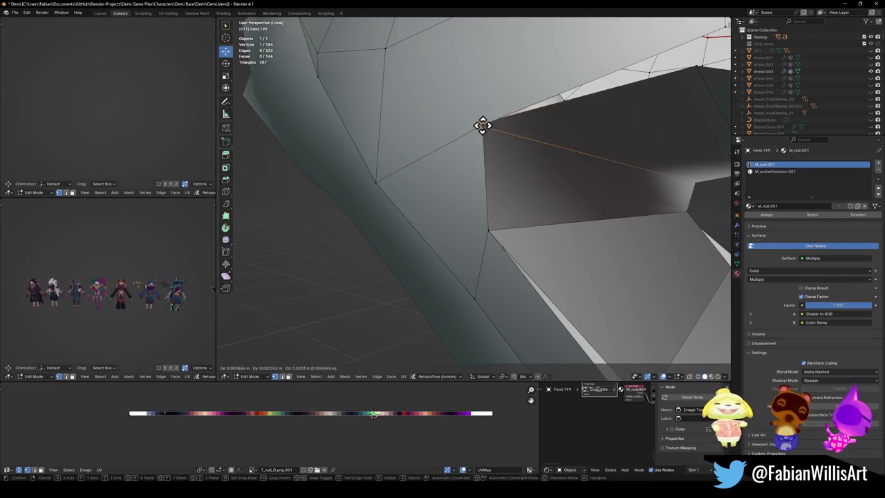
pyautogui.click(487, 128)
# Reposition two more vertices beside the hole, merging the moved one into its neighbour
pyautogui.moveTo(503, 143)
pyautogui.mouseDown(button='middle')
pyautogui.moveTo(488, 200)
pyautogui.moveTo(529, 146)
pyautogui.moveTo(598, 151)
pyautogui.mouseUp(button='middle')
pyautogui.press('g')
pyautogui.click(598, 151)
pyautogui.moveTo(599, 200)
pyautogui.mouseDown(button='middle')
pyautogui.moveTo(510, 197)
pyautogui.moveTo(526, 213)
pyautogui.moveTo(546, 208)
pyautogui.moveTo(559, 226)
pyautogui.mouseUp(button='middle')
pyautogui.click(547, 203)
pyautogui.press('g')
pyautogui.press('g')
pyautogui.click(554, 195)
pyautogui.moveTo(567, 260)
pyautogui.mouseDown(button='middle')
pyautogui.moveTo(537, 208)
pyautogui.moveTo(530, 218)
pyautogui.moveTo(501, 204)
pyautogui.moveTo(514, 198)
pyautogui.moveTo(470, 233)
pyautogui.moveTo(484, 211)
pyautogui.moveTo(484, 231)
pyautogui.moveTo(468, 227)
pyautogui.moveTo(504, 228)
pyautogui.moveTo(482, 219)
pyautogui.mouseUp(button='middle')
pyautogui.hotkey('alt', 'a')
pyautogui.press('g')
pyautogui.click(480, 223)
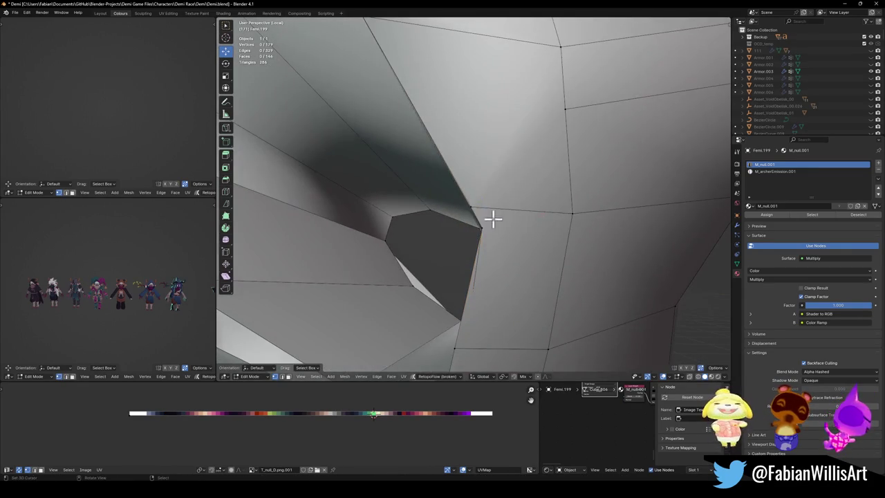
pyautogui.press('g')
pyautogui.press('g')
pyautogui.click(498, 249)
# Slide three more vertices along their edges, merging each into a neighbour
pyautogui.moveTo(498, 249)
pyautogui.mouseDown(button='middle')
pyautogui.moveTo(498, 263)
pyautogui.moveTo(486, 203)
pyautogui.moveTo(531, 208)
pyautogui.moveTo(490, 227)
pyautogui.moveTo(498, 205)
pyautogui.mouseUp(button='middle')
pyautogui.scroll(3, 472, 240)
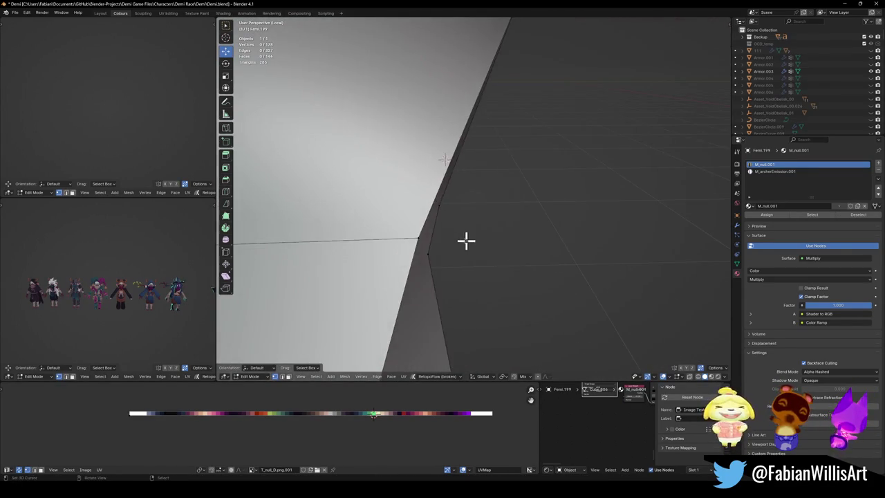
pyautogui.moveTo(410, 235)
pyautogui.mouseDown(button='middle')
pyautogui.moveTo(433, 210)
pyautogui.moveTo(429, 258)
pyautogui.moveTo(422, 228)
pyautogui.mouseUp(button='middle')
pyautogui.press('g')
pyautogui.click(467, 251)
pyautogui.press('g')
pyautogui.press('g')
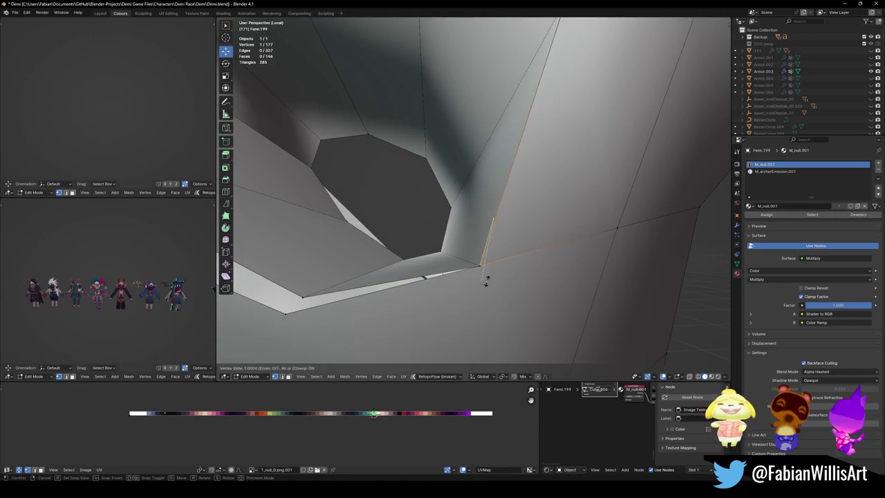
pyautogui.click(488, 278)
pyautogui.moveTo(488, 278)
pyautogui.mouseDown(button='middle')
pyautogui.moveTo(484, 249)
pyautogui.moveTo(517, 229)
pyautogui.moveTo(429, 243)
pyautogui.moveTo(395, 174)
pyautogui.moveTo(455, 198)
pyautogui.moveTo(481, 229)
pyautogui.moveTo(468, 229)
pyautogui.mouseUp(button='middle')
pyautogui.press('g')
pyautogui.click(450, 258)
# Grab three stray rim vertices and merge each onto a neighbouring vertex
pyautogui.click(395, 174)
pyautogui.press('g')
pyautogui.click(459, 193)
pyautogui.click(484, 223)
pyautogui.press('g')
pyautogui.click(405, 182)
pyautogui.moveTo(405, 182); pyautogui.dragTo(464, 222, button='middle')
pyautogui.press('g')
pyautogui.click(438, 185)
pyautogui.moveTo(439, 186)
pyautogui.mouseDown(button='middle')
pyautogui.moveTo(505, 217)
pyautogui.moveTo(514, 258)
pyautogui.mouseUp(button='middle')
# Merge a vertex below the hole into its neighbour and select a second vertex
pyautogui.click(504, 313)
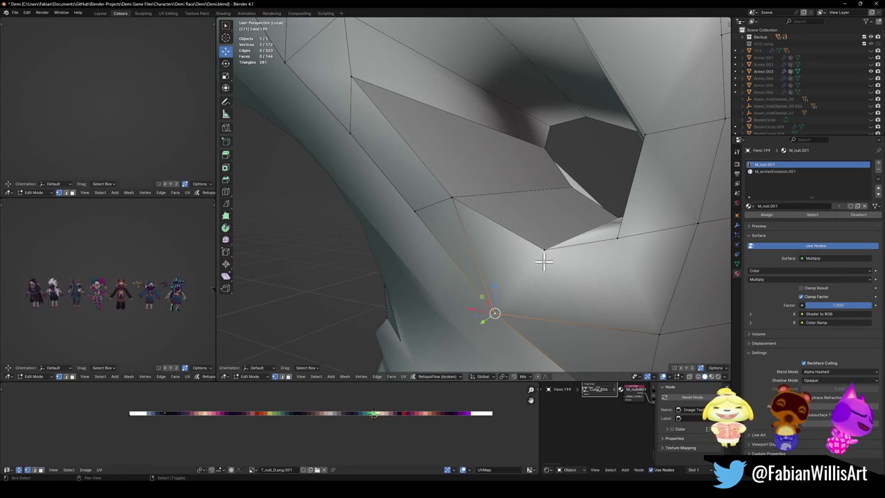
pyautogui.press('g')
pyautogui.click(609, 283)
pyautogui.moveTo(609, 283)
pyautogui.mouseDown(button='middle')
pyautogui.moveTo(563, 233)
pyautogui.moveTo(583, 277)
pyautogui.mouseUp(button='middle')
pyautogui.keyDown('shift'); pyautogui.click(578, 278); pyautogui.keyUp('shift')
# Dissolve a leftover vertex near the eye hole with Ctrl+X
pyautogui.moveTo(583, 258)
pyautogui.mouseDown(button='middle')
pyautogui.moveTo(527, 249)
pyautogui.moveTo(582, 199)
pyautogui.mouseUp(button='middle')
pyautogui.moveTo(586, 160); pyautogui.dragTo(533, 231, button='middle')
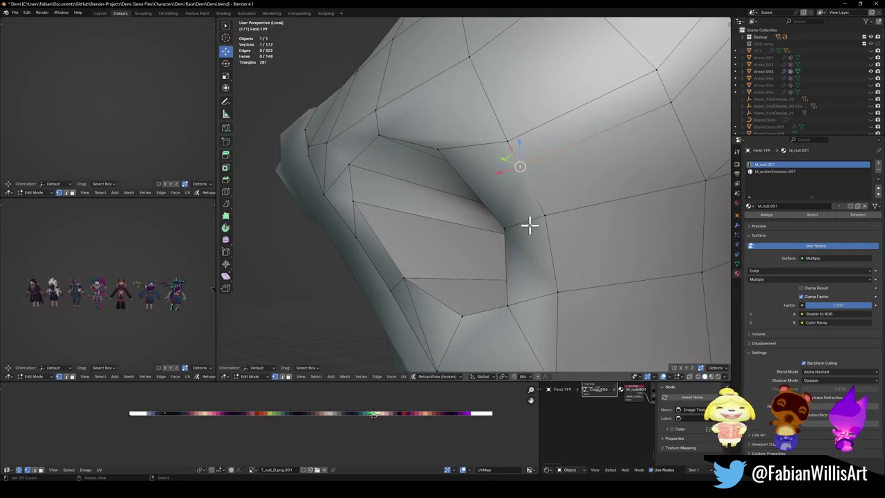
pyautogui.moveTo(551, 297)
pyautogui.mouseDown(button='middle')
pyautogui.moveTo(549, 220)
pyautogui.moveTo(567, 182)
pyautogui.mouseUp(button='middle')
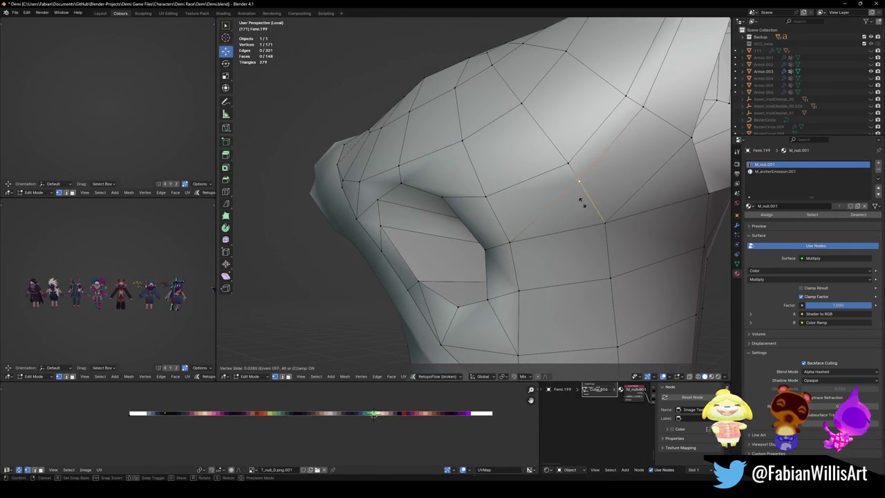
pyautogui.moveTo(588, 212)
pyautogui.mouseDown(button='middle')
pyautogui.moveTo(532, 223)
pyautogui.moveTo(600, 209)
pyautogui.moveTo(581, 221)
pyautogui.mouseUp(button='middle')
pyautogui.click(600, 209)
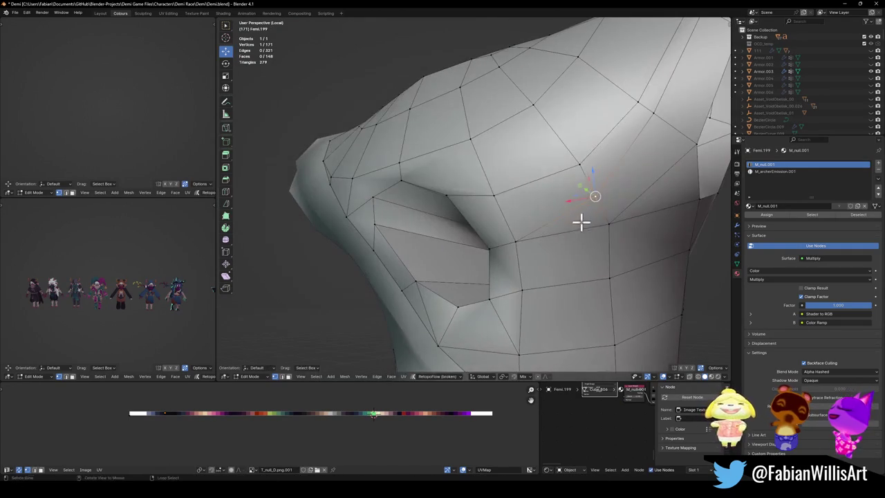
pyautogui.hotkey('ctrl', 'x')
# Dissolve a second leftover vertex and add an edge loop lining the hole's rim
pyautogui.moveTo(551, 185)
pyautogui.mouseDown(button='middle')
pyautogui.moveTo(625, 177)
pyautogui.moveTo(522, 212)
pyautogui.moveTo(574, 194)
pyautogui.moveTo(563, 212)
pyautogui.moveTo(483, 235)
pyautogui.moveTo(458, 290)
pyautogui.mouseUp(button='middle')
pyautogui.click(648, 184)
pyautogui.hotkey('ctrl', 'x')
pyautogui.click(455, 294)
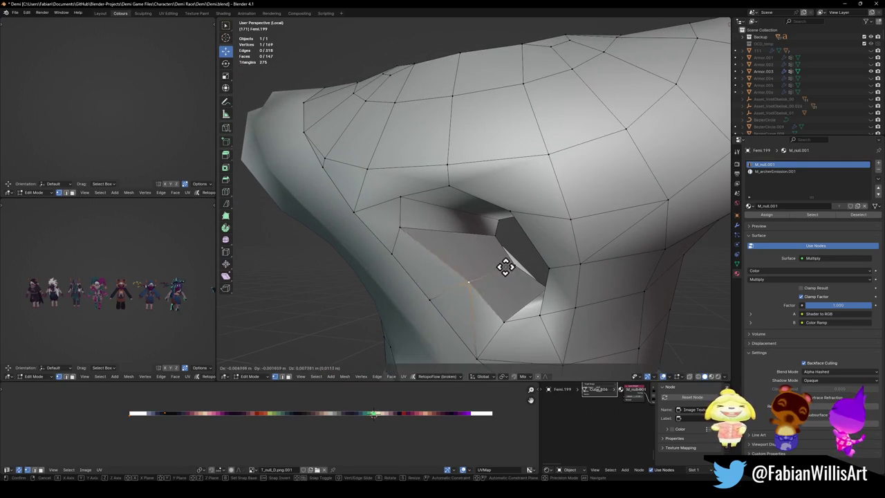
pyautogui.moveTo(462, 259)
pyautogui.mouseDown(button='middle')
pyautogui.moveTo(456, 244)
pyautogui.moveTo(474, 257)
pyautogui.moveTo(467, 255)
pyautogui.mouseUp(button='middle')
pyautogui.click(450, 239)
# Slide the UVs of the hole's inner face ring along X onto the pink-and-white palette colour
pyautogui.keyDown('alt'); pyautogui.click(482, 245); pyautogui.keyUp('alt')
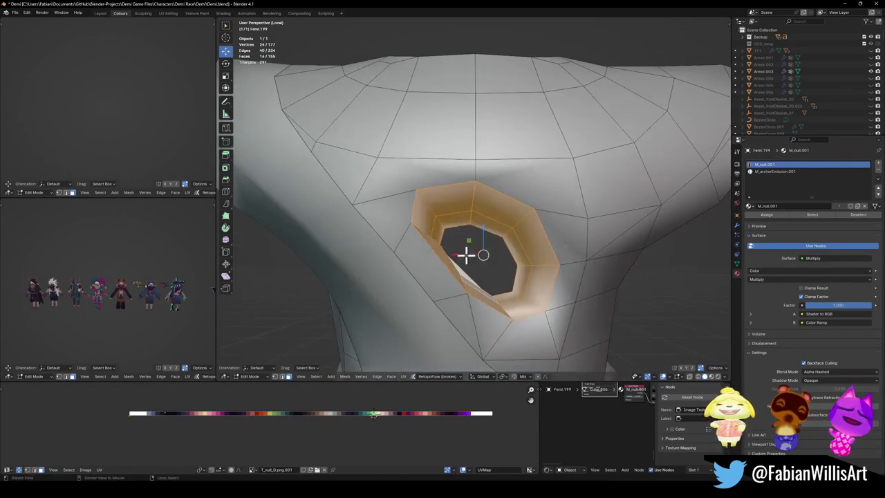
pyautogui.click(192, 415)
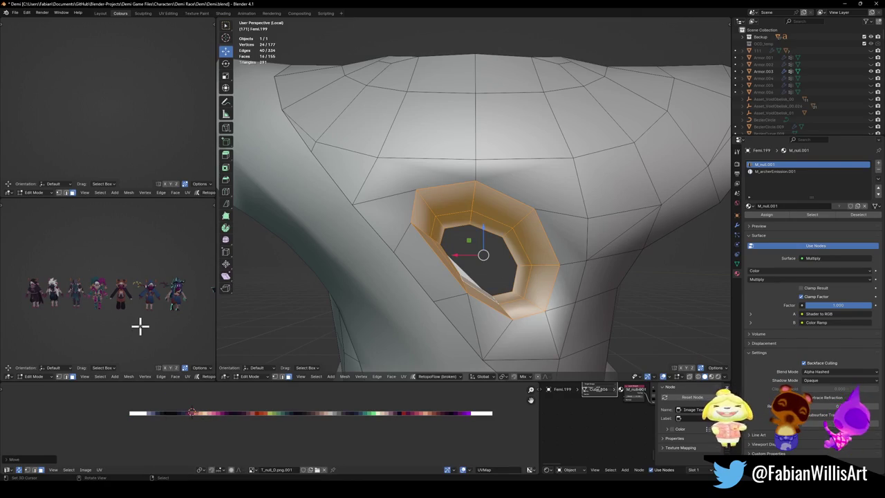
pyautogui.scroll(10, 141, 323)
pyautogui.moveTo(142, 320)
pyautogui.mouseDown(button='middle')
pyautogui.moveTo(112, 297)
pyautogui.moveTo(75, 299)
pyautogui.moveTo(158, 296)
pyautogui.moveTo(154, 288)
pyautogui.moveTo(134, 298)
pyautogui.moveTo(127, 334)
pyautogui.moveTo(131, 308)
pyautogui.mouseUp(button='middle')
pyautogui.scroll(3, 154, 287)
pyautogui.press('KP_Decimal')
pyautogui.scroll(2, 127, 332)
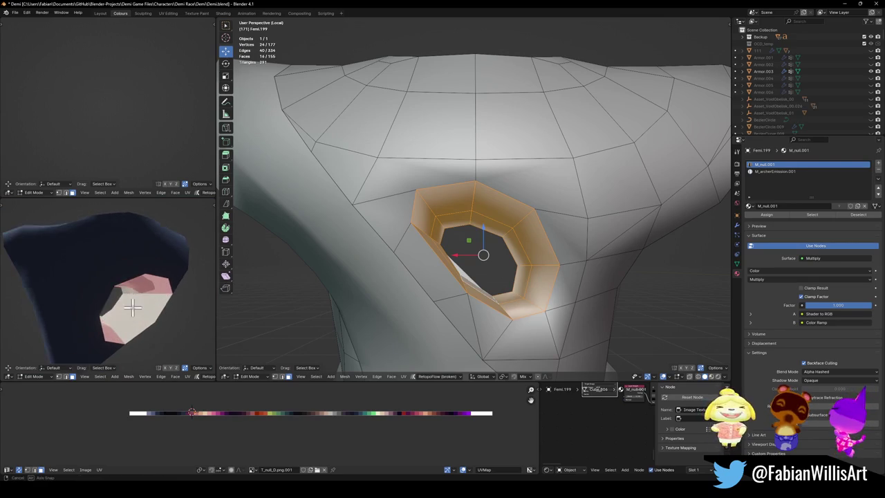
pyautogui.press('g')
pyautogui.press('x')
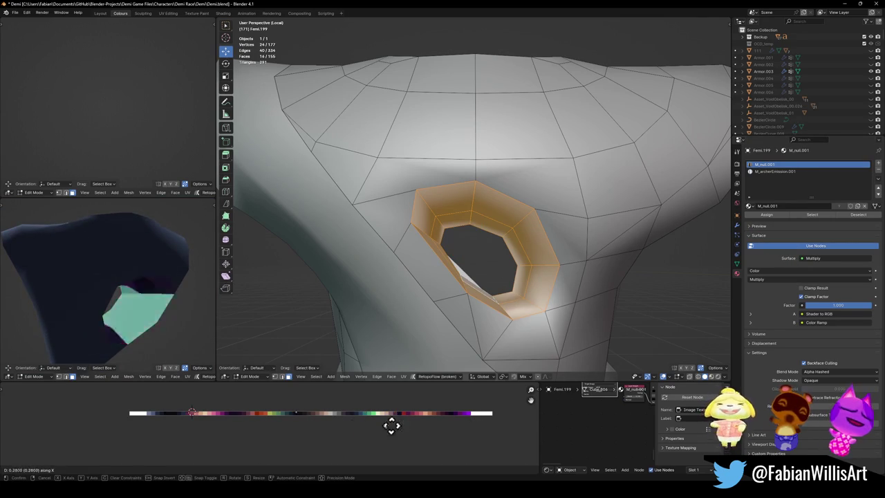
pyautogui.click(303, 425)
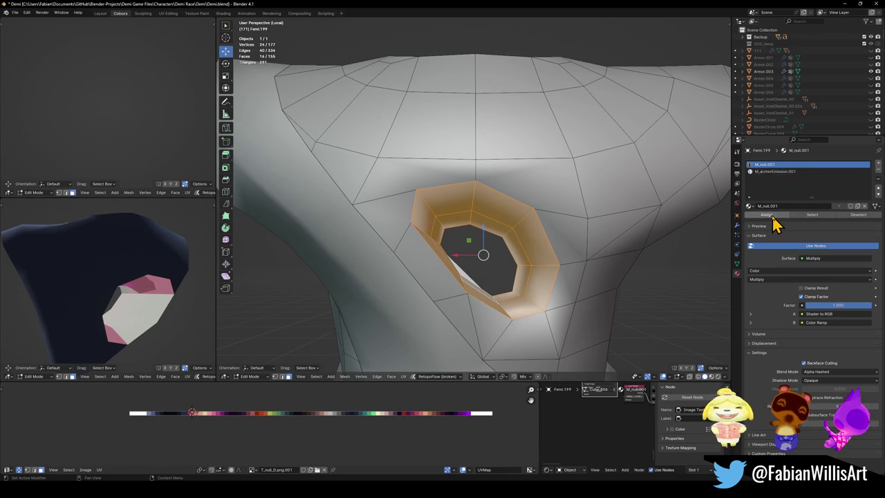
# Recalculate the eye ring's face normals to point outside
pyautogui.click(781, 171)
pyautogui.hotkey('alt', 'n')
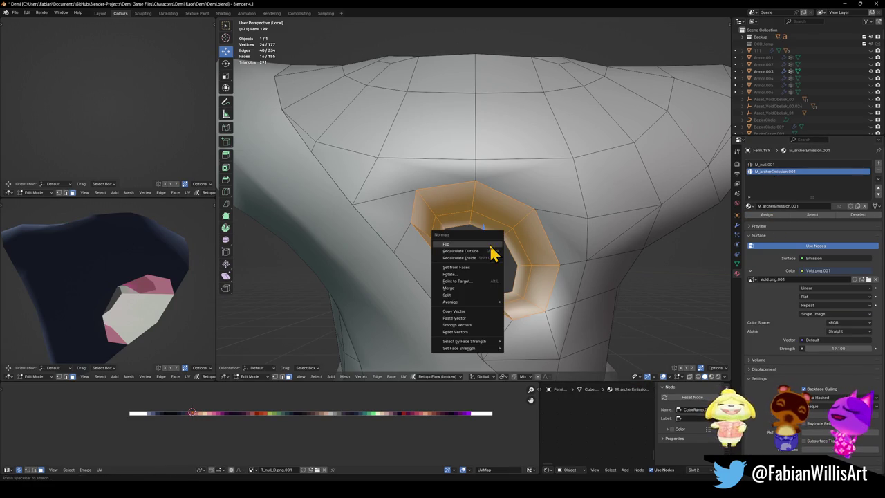
pyautogui.click(487, 252)
pyautogui.moveTo(114, 304)
pyautogui.mouseDown(button='middle')
pyautogui.moveTo(135, 316)
pyautogui.moveTo(126, 315)
pyautogui.moveTo(148, 311)
pyautogui.moveTo(37, 304)
pyautogui.moveTo(129, 301)
pyautogui.moveTo(140, 328)
pyautogui.moveTo(168, 316)
pyautogui.moveTo(148, 312)
pyautogui.moveTo(160, 319)
pyautogui.mouseUp(button='middle')
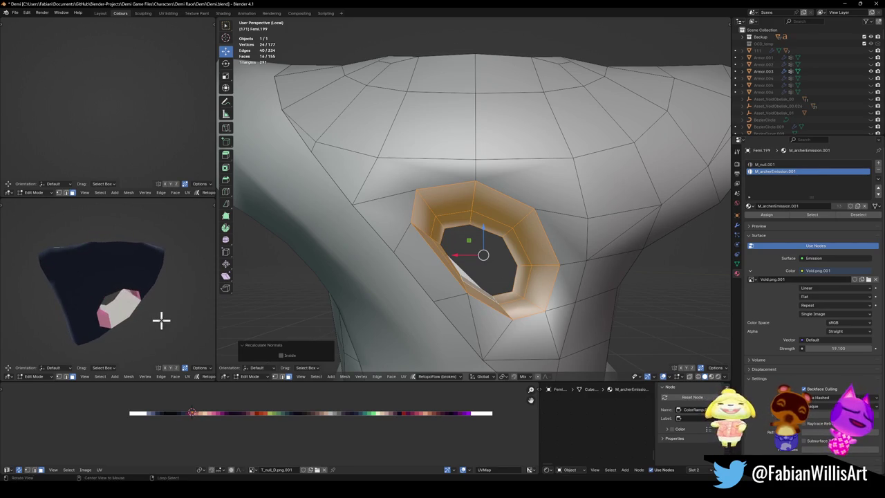
# Assign the emission material to the eye ring and shift its UVs along X on Void.png
pyautogui.click(765, 166)
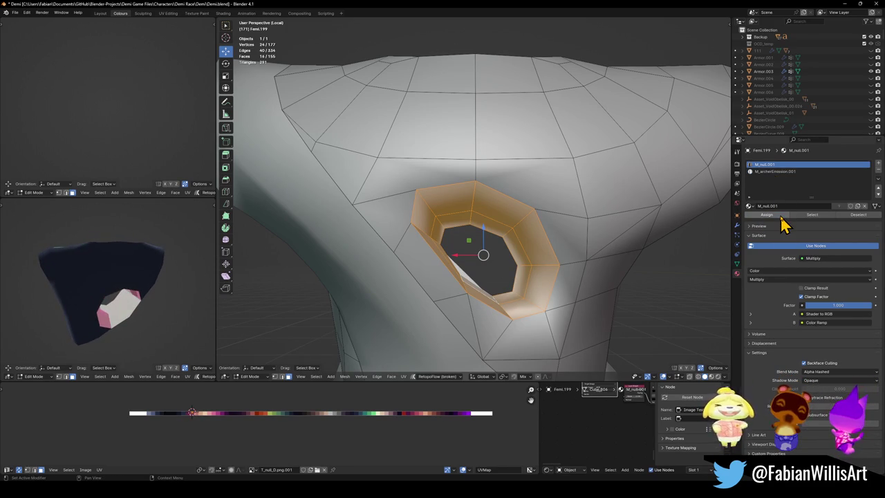
pyautogui.keyDown('ctrl'); pyautogui.scroll(-1, 778, 191); pyautogui.keyUp('ctrl')
pyautogui.click(767, 215)
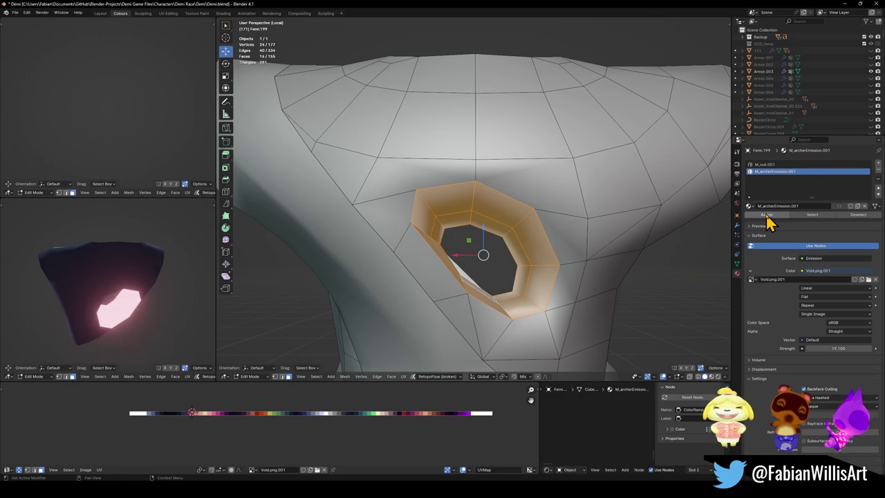
pyautogui.press('g')
pyautogui.press('x')
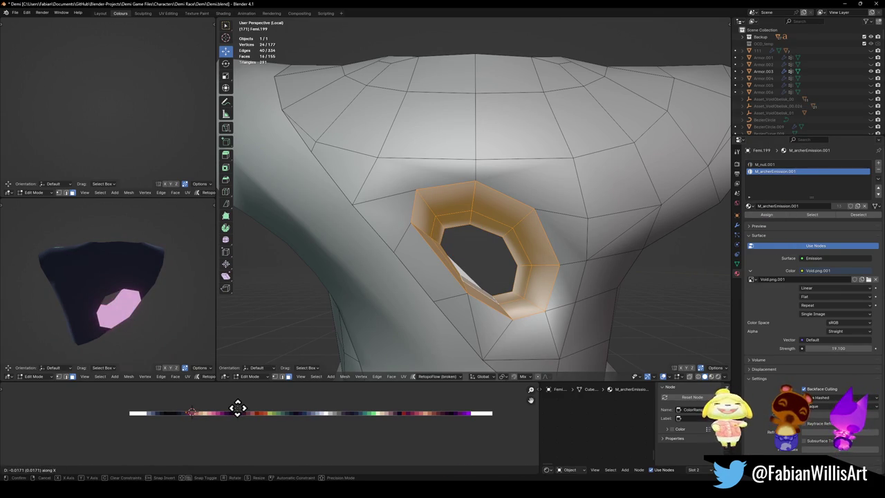
pyautogui.click(237, 408)
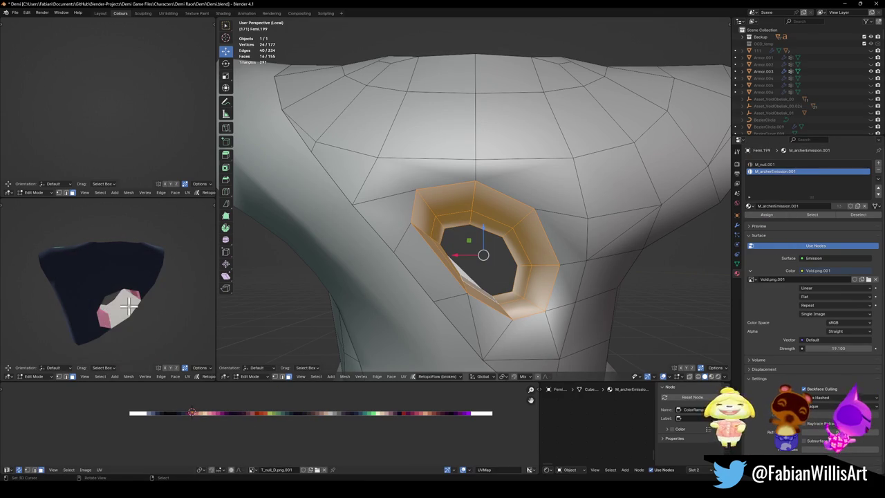
# Inspect the glowing character in the preview and return to Object Mode
pyautogui.scroll(-5, 128, 307)
pyautogui.scroll(-3, 131, 300)
pyautogui.moveTo(131, 299)
pyautogui.mouseDown(button='middle')
pyautogui.moveTo(71, 302)
pyautogui.moveTo(170, 302)
pyautogui.moveTo(114, 308)
pyautogui.mouseUp(button='middle')
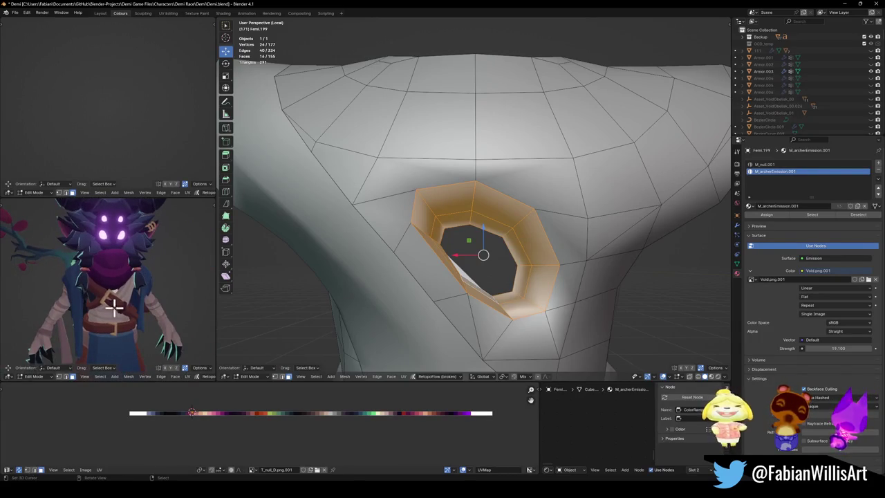
pyautogui.press('Tab')
pyautogui.scroll(-3, 124, 311)
pyautogui.scroll(5, 128, 306)
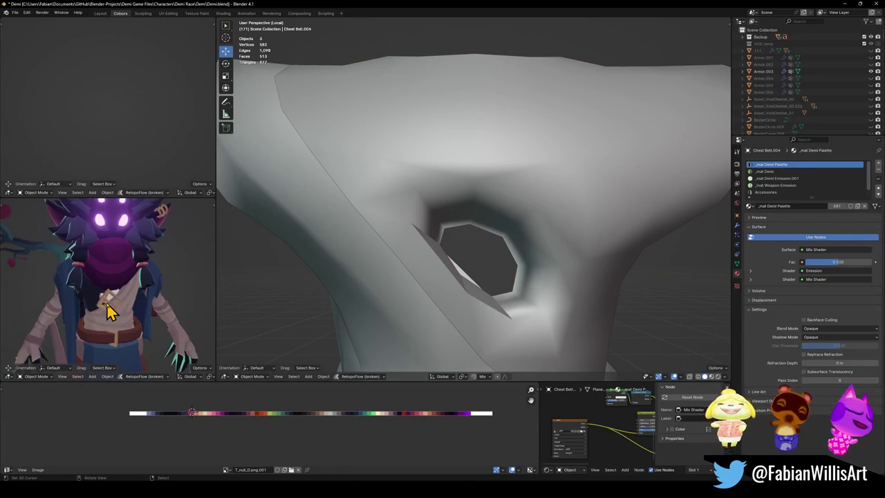
# Maximize the viewport, then orbit and zoom around the lineup of finished characters
pyautogui.scroll(-2, 125, 312)
pyautogui.moveTo(131, 322)
pyautogui.mouseDown(button='middle')
pyautogui.moveTo(125, 312)
pyautogui.moveTo(135, 307)
pyautogui.mouseUp(button='middle')
pyautogui.scroll(-2, 140, 309)
pyautogui.hotkey('ctrl', 'space')
pyautogui.scroll(-3, 399, 285)
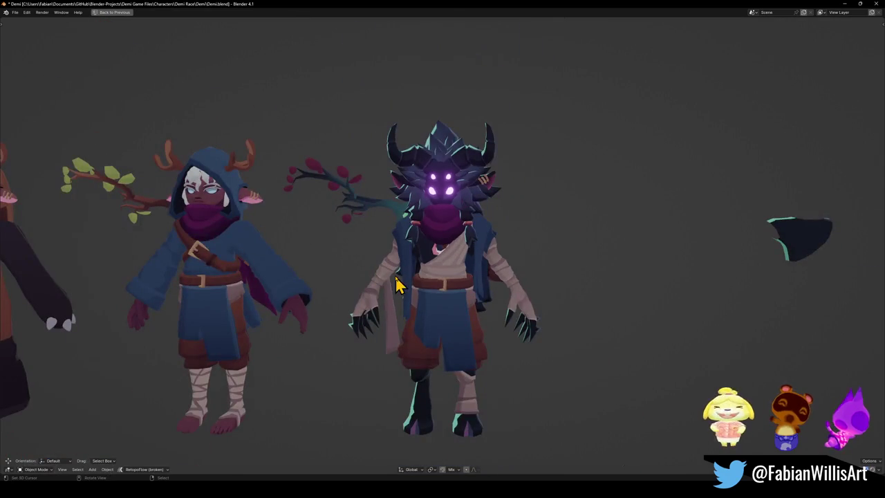
pyautogui.moveTo(442, 284)
pyautogui.mouseDown(button='middle')
pyautogui.moveTo(446, 294)
pyautogui.moveTo(443, 283)
pyautogui.moveTo(458, 286)
pyautogui.moveTo(348, 295)
pyautogui.moveTo(456, 294)
pyautogui.moveTo(447, 297)
pyautogui.mouseUp(button='middle')
pyautogui.scroll(-5, 458, 287)
pyautogui.scroll(5, 474, 286)
pyautogui.scroll(2, 459, 292)
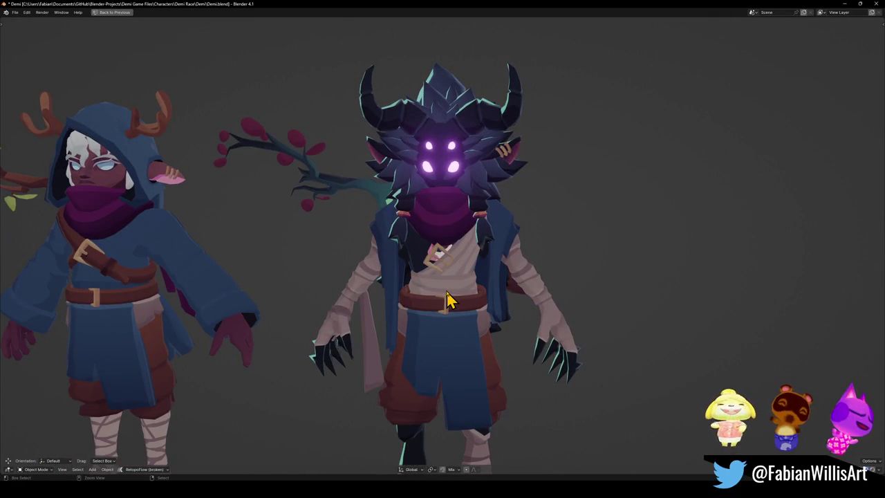
pyautogui.scroll(-5, 448, 292)
pyautogui.scroll(6, 450, 297)
pyautogui.moveTo(450, 297)
pyautogui.mouseDown(button='middle')
pyautogui.moveTo(458, 294)
pyautogui.moveTo(436, 253)
pyautogui.moveTo(571, 263)
pyautogui.moveTo(422, 257)
pyautogui.mouseUp(button='middle')
# Save Demi.blend, look over the lineup again, and restore the full workspace layout
pyautogui.hotkey('ctrl', 's')
pyautogui.scroll(-1, 460, 297)
pyautogui.scroll(-1, 448, 299)
pyautogui.scroll(-3, 450, 285)
pyautogui.scroll(4, 450, 282)
pyautogui.scroll(-3, 456, 263)
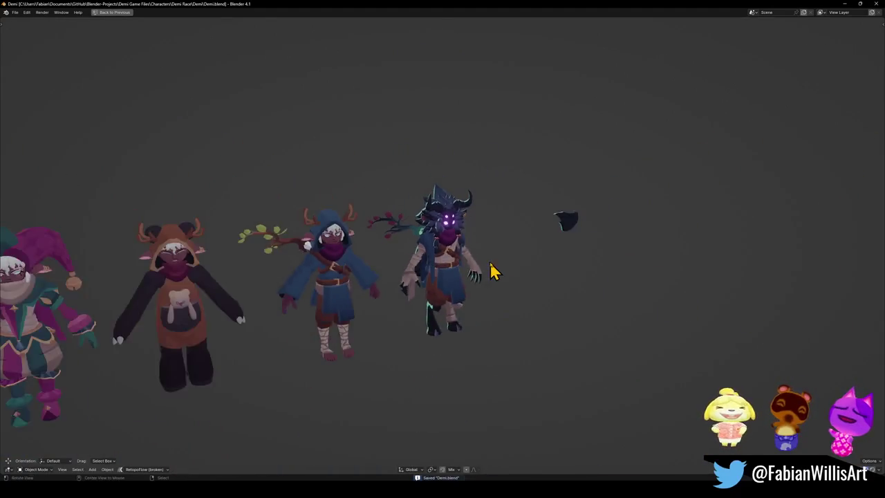
pyautogui.scroll(-1, 484, 272)
pyautogui.moveTo(467, 289); pyautogui.dragTo(477, 289, button='middle')
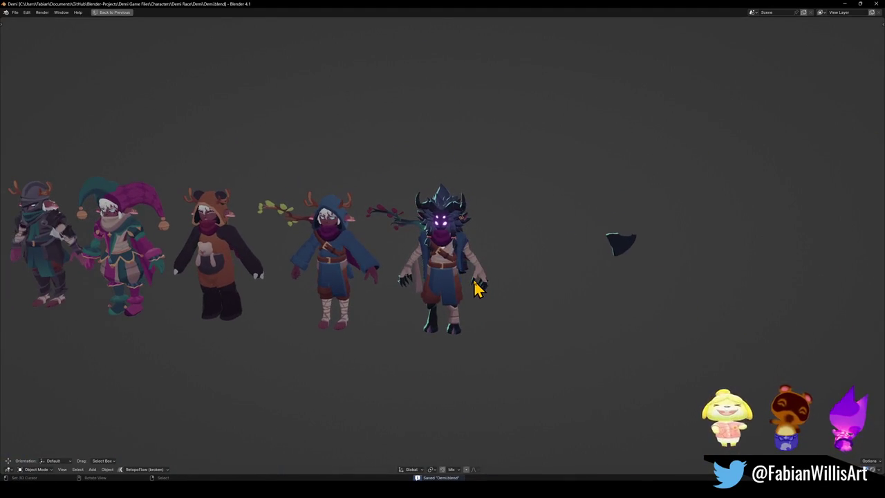
pyautogui.scroll(1, 477, 290)
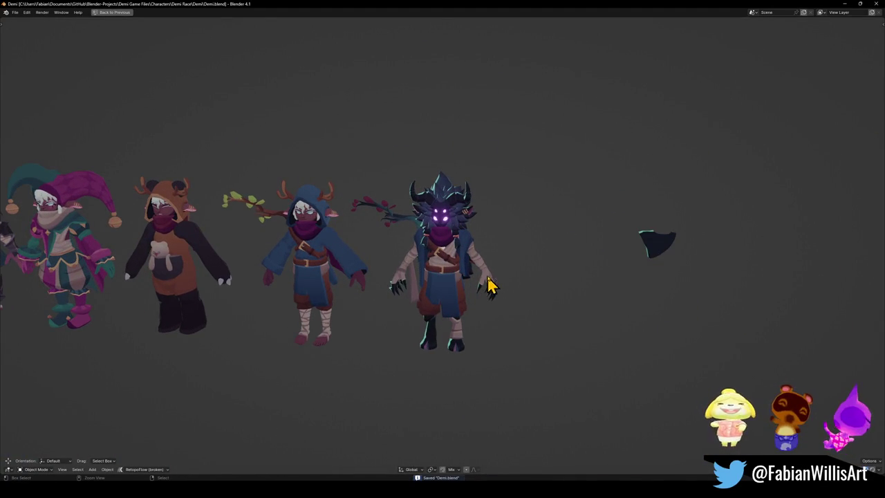
pyautogui.hotkey('ctrl', 'space')
# Select the torso mesh Femi.199 and enter Edit Mode on it
pyautogui.scroll(-3, 502, 277)
pyautogui.scroll(-2, 505, 263)
pyautogui.scroll(4, 488, 272)
pyautogui.moveTo(514, 263)
pyautogui.mouseDown(button='middle')
pyautogui.moveTo(461, 282)
pyautogui.moveTo(490, 281)
pyautogui.moveTo(487, 271)
pyautogui.mouseUp(button='middle')
pyautogui.click(484, 277)
pyautogui.press('Tab')
pyautogui.scroll(4, 482, 272)
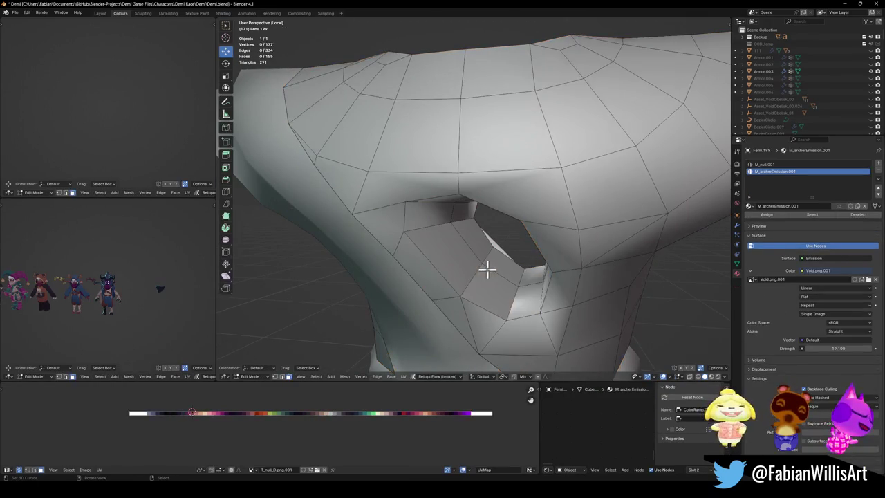
# Apply Shade Smooth to the torso, then return to Edit Mode with nothing selected
pyautogui.press('Tab')
pyautogui.rightClick(493, 275)
pyautogui.click(493, 276)
pyautogui.press('Tab')
pyautogui.press('a')
pyautogui.hotkey('alt', 'a')
# Edge-slide the chest hole's inner loop and shrink/fatten it by 0.011 m, twice
pyautogui.moveTo(495, 276); pyautogui.dragTo(509, 268, button='middle')
pyautogui.keyDown('alt'); pyautogui.click(490, 277); pyautogui.keyUp('alt')
pyautogui.press('g')
pyautogui.press('g')
pyautogui.click(467, 286)
pyautogui.hotkey('alt', 's')
pyautogui.click(515, 252)
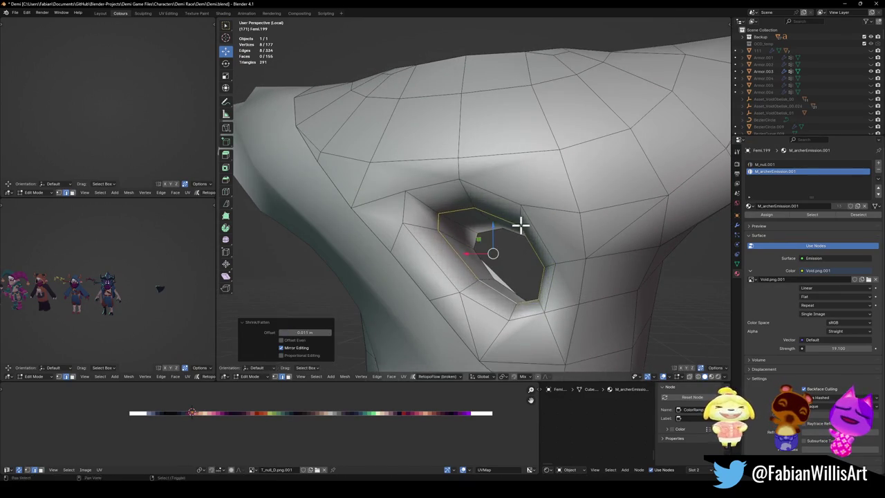
pyautogui.moveTo(519, 224); pyautogui.dragTo(505, 251, button='middle')
pyautogui.press('g')
pyautogui.press('g')
pyautogui.click(435, 275)
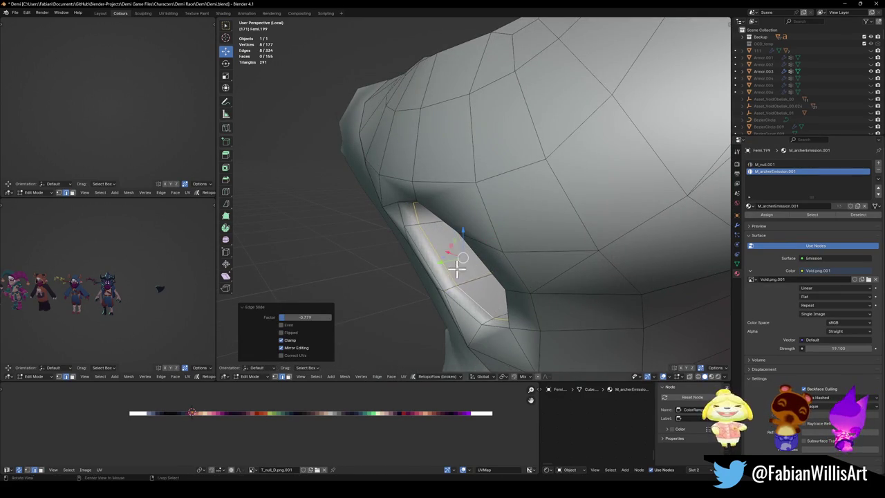
pyautogui.moveTo(450, 256); pyautogui.dragTo(507, 251, button='middle')
pyautogui.hotkey('alt', 's')
pyautogui.click(523, 190)
pyautogui.moveTo(523, 190); pyautogui.dragTo(533, 217, button='middle')
# Add a loop cut around the hole, slide it outward, shrink it, and exit Edit Mode
pyautogui.hotkey('ctrl', 'r')
pyautogui.click(474, 267)
pyautogui.moveTo(558, 267)
pyautogui.mouseDown(button='middle')
pyautogui.moveTo(469, 276)
pyautogui.moveTo(463, 256)
pyautogui.mouseUp(button='middle')
pyautogui.scroll(-5, 468, 276)
pyautogui.scroll(5, 484, 279)
pyautogui.press('g')
pyautogui.press('g')
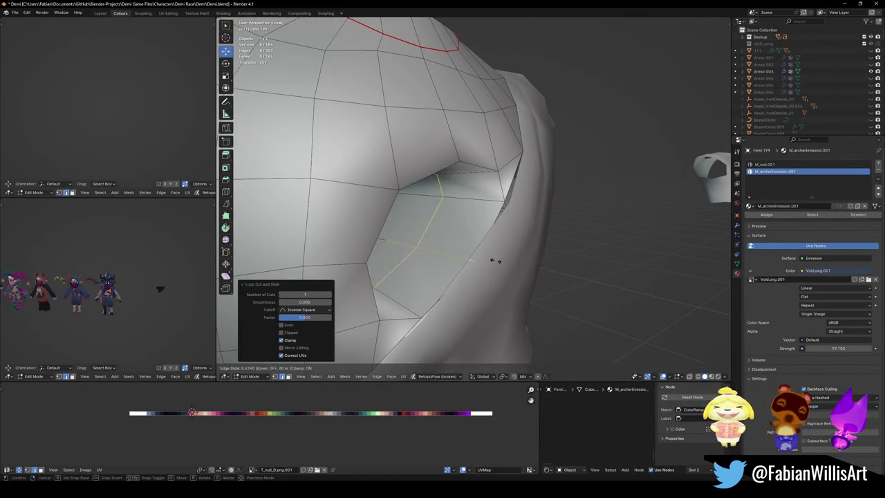
pyautogui.click(524, 256)
pyautogui.hotkey('alt', 's')
pyautogui.click(544, 206)
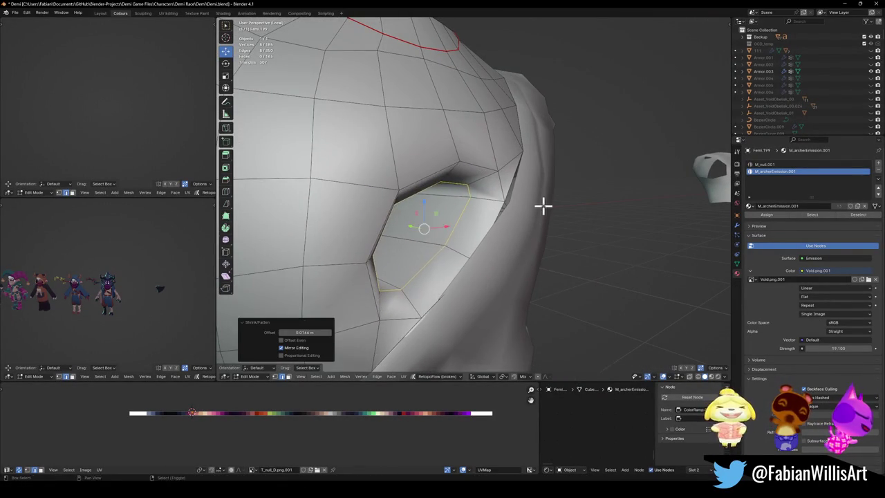
pyautogui.scroll(-3, 542, 206)
pyautogui.moveTo(491, 233); pyautogui.dragTo(373, 240, button='middle')
pyautogui.press('Tab')
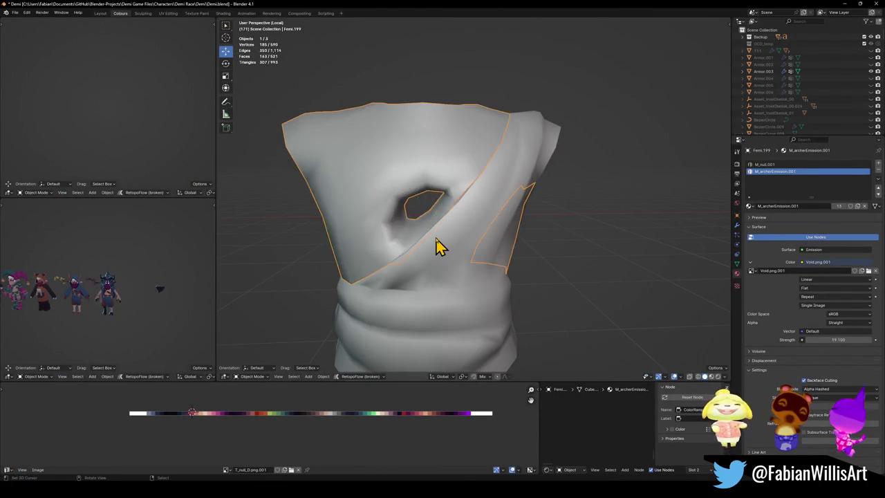
# Exit Local View with numpad / so all the characters show again
pyautogui.scroll(4, 138, 297)
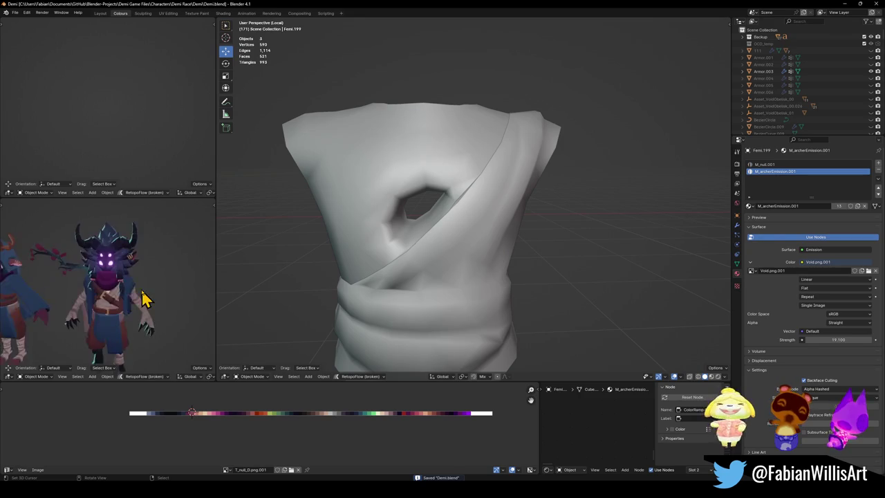
pyautogui.scroll(2, 134, 300)
pyautogui.scroll(2, 134, 300)
pyautogui.scroll(-3, 148, 299)
pyautogui.moveTo(147, 299); pyautogui.dragTo(137, 301, button='middle')
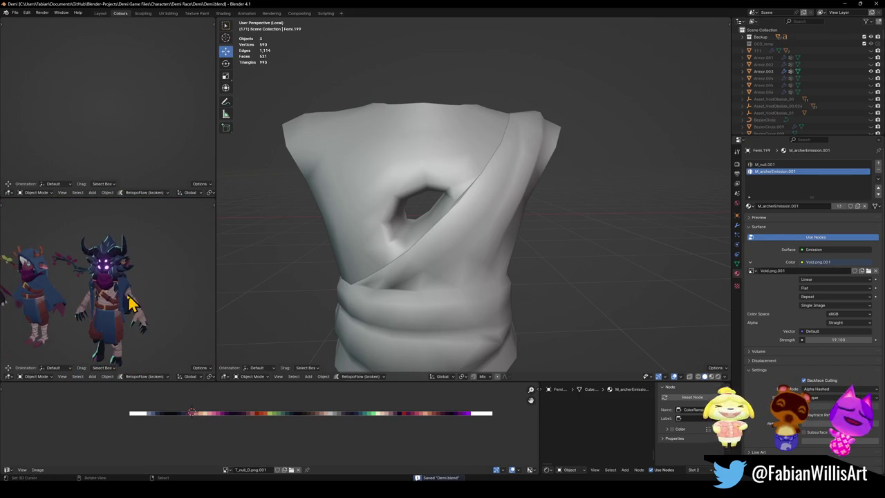
pyautogui.scroll(-5, 423, 180)
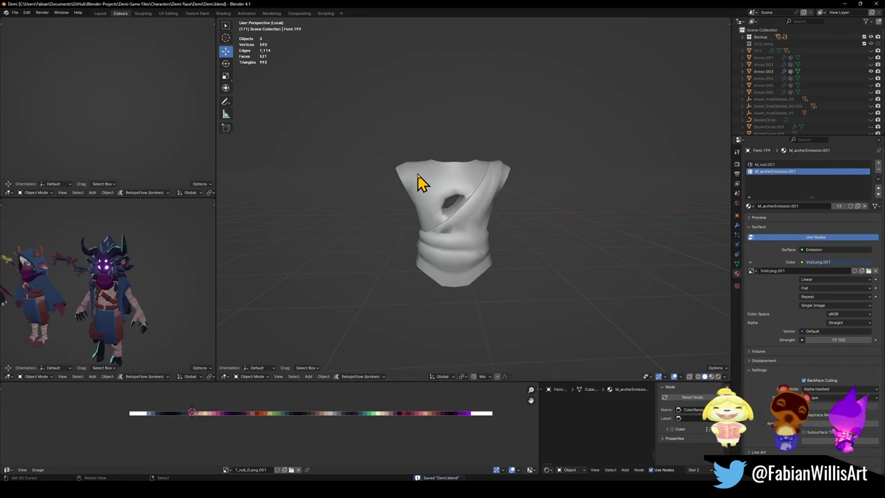
pyautogui.press('KP_Divide')
pyautogui.scroll(-2, 454, 168)
pyautogui.scroll(-2, 508, 143)
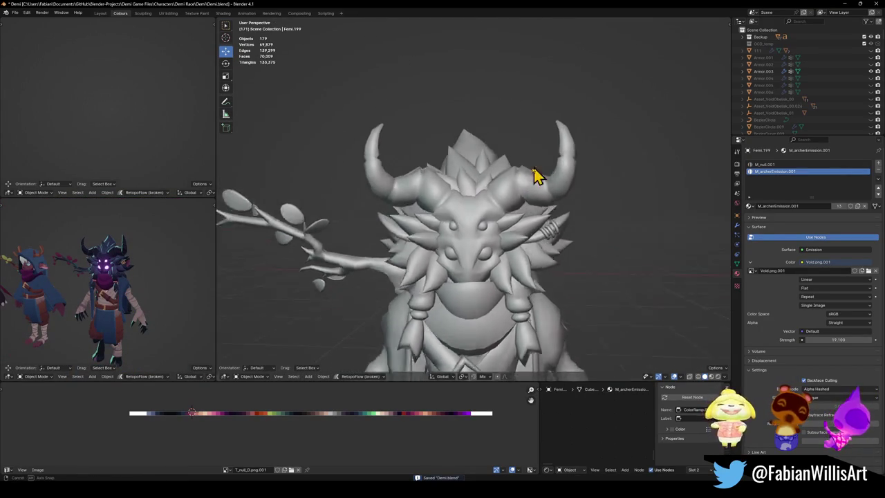
# Select the spiky mane mesh Cube.299 and enter Edit Mode on it
pyautogui.moveTo(542, 171); pyautogui.dragTo(423, 192, button='middle')
pyautogui.moveTo(562, 287); pyautogui.dragTo(566, 221, button='middle')
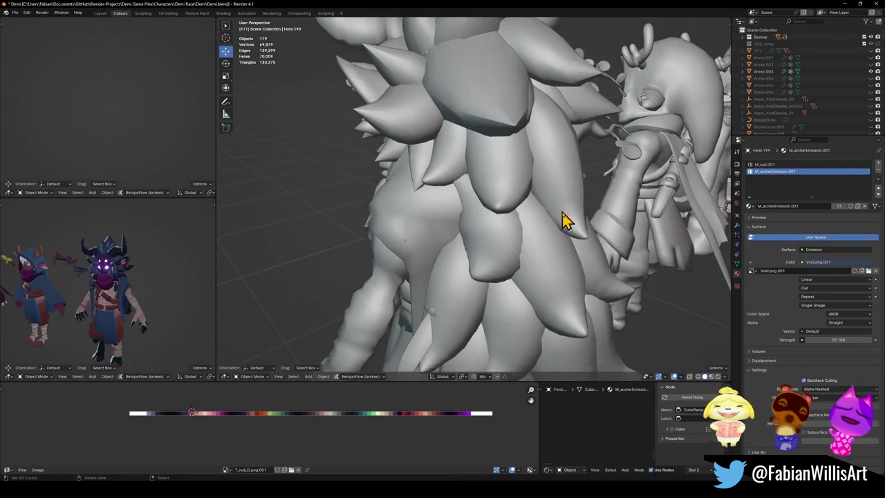
pyautogui.click(523, 181)
pyautogui.press('Tab')
# Duplicate one spike in place and separate it into its own object
pyautogui.press('a')
pyautogui.hotkey('alt', 'a')
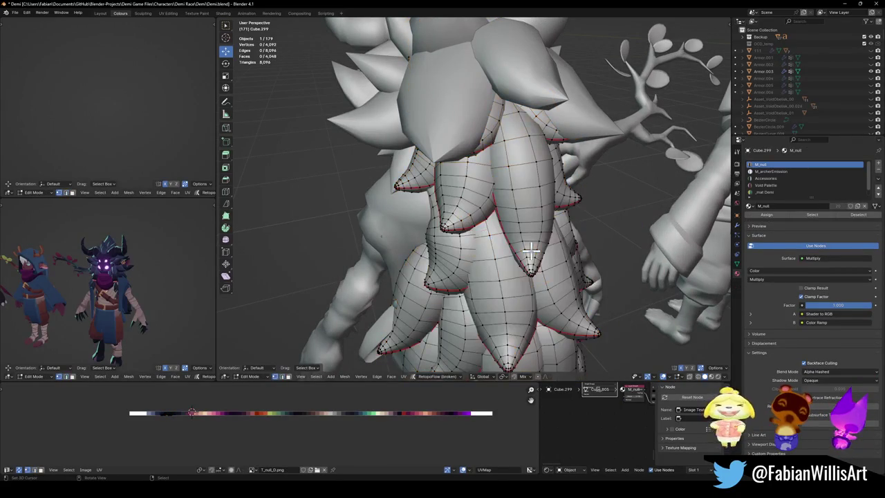
pyautogui.press('l')
pyautogui.hotkey('shift', 'd')
pyautogui.press('Escape')
pyautogui.moveTo(524, 235); pyautogui.dragTo(533, 218, button='middle')
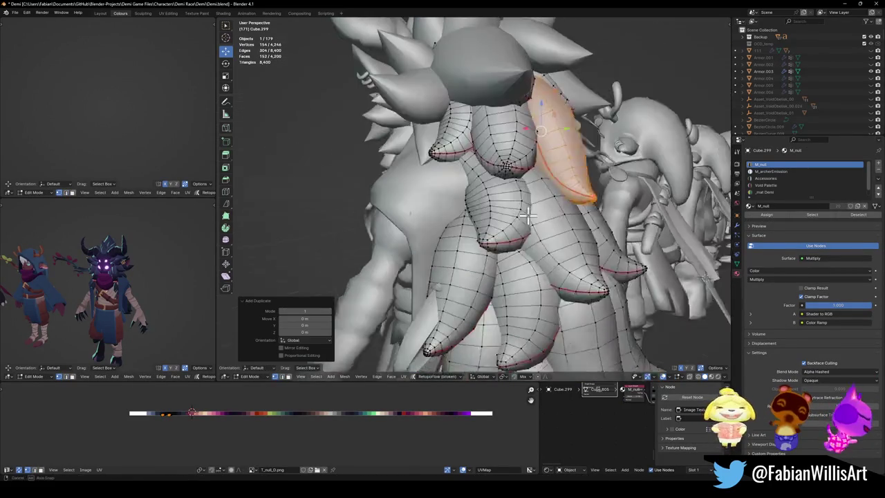
pyautogui.click(537, 202)
pyautogui.press('Tab')
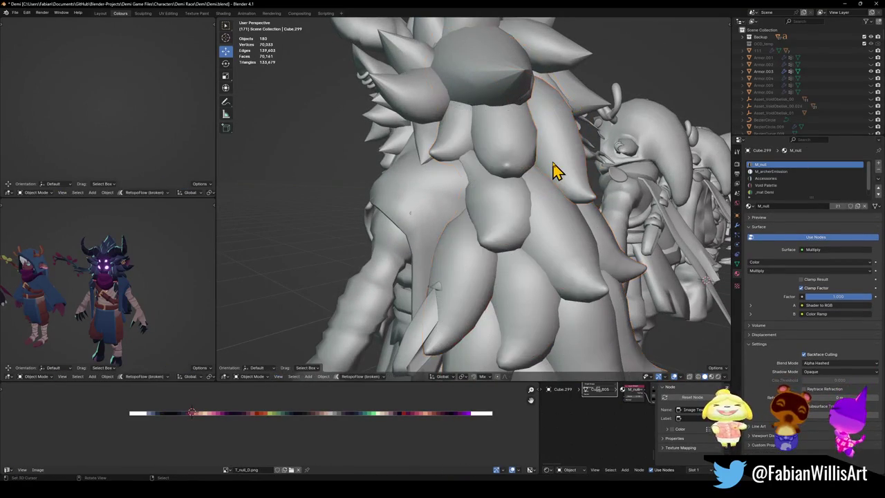
# Set the new spike's origin to its geometry and rotate it around Z
pyautogui.scroll(-5, 554, 170)
pyautogui.moveTo(553, 170)
pyautogui.mouseDown(button='middle')
pyautogui.moveTo(524, 182)
pyautogui.moveTo(553, 223)
pyautogui.mouseUp(button='middle')
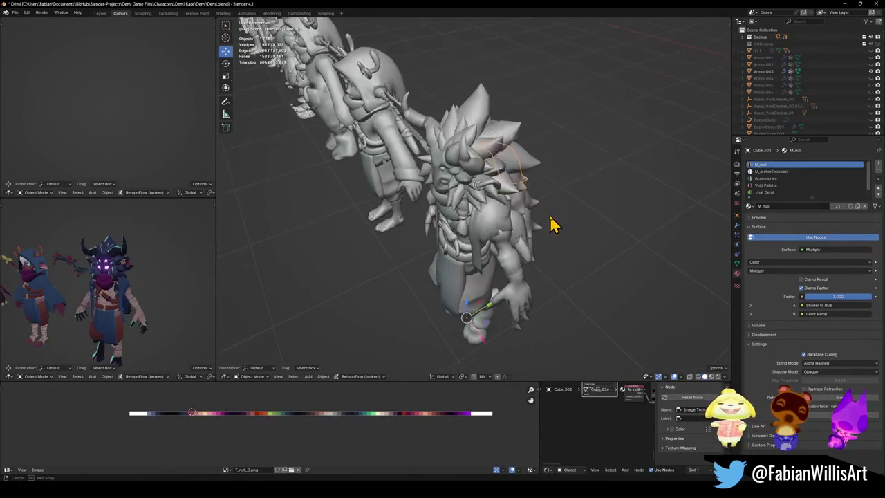
pyautogui.press('q')
pyautogui.click(532, 221)
pyautogui.press('r')
pyautogui.press('z')
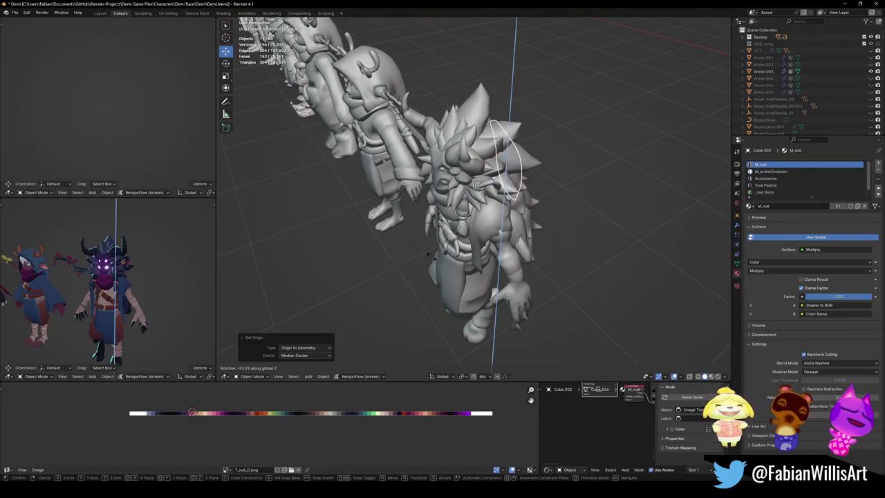
pyautogui.click(372, 175)
# Move the spike along Y, raise it 0.10285 m, and slide it beside the head
pyautogui.press('g')
pyautogui.press('y')
pyautogui.click(387, 232)
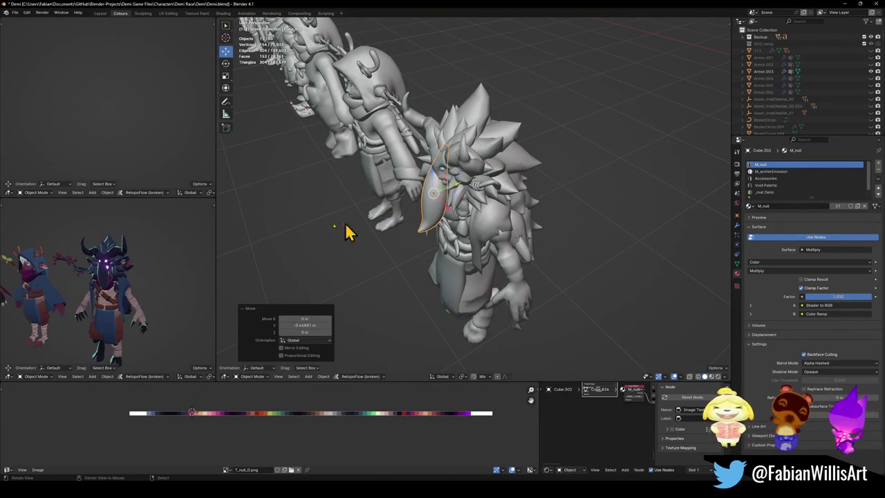
pyautogui.moveTo(310, 234)
pyautogui.mouseDown(button='middle')
pyautogui.moveTo(422, 198)
pyautogui.moveTo(506, 206)
pyautogui.moveTo(500, 175)
pyautogui.mouseUp(button='middle')
pyautogui.press('g')
pyautogui.press('z')
pyautogui.click(502, 177)
pyautogui.press('g')
pyautogui.hotkey('shift', 'z')
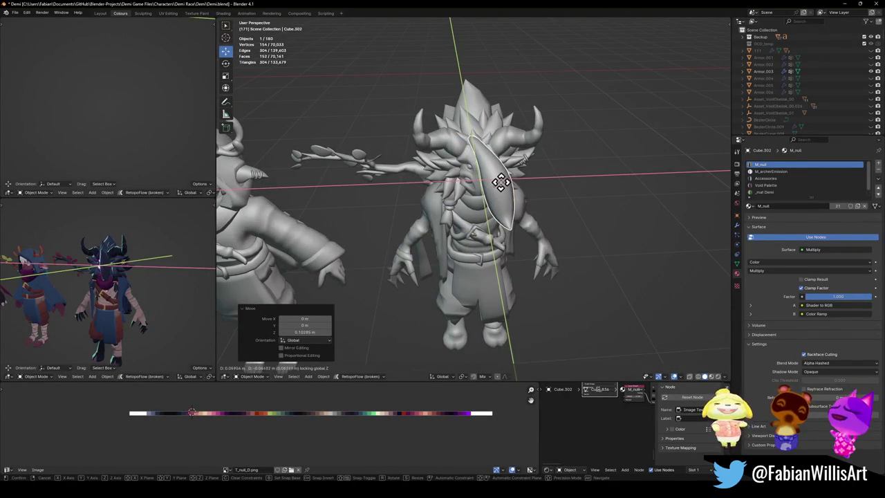
pyautogui.click(484, 193)
# Lift the spike a further 0.0736 m and fine-tune its position on the head
pyautogui.press('s')
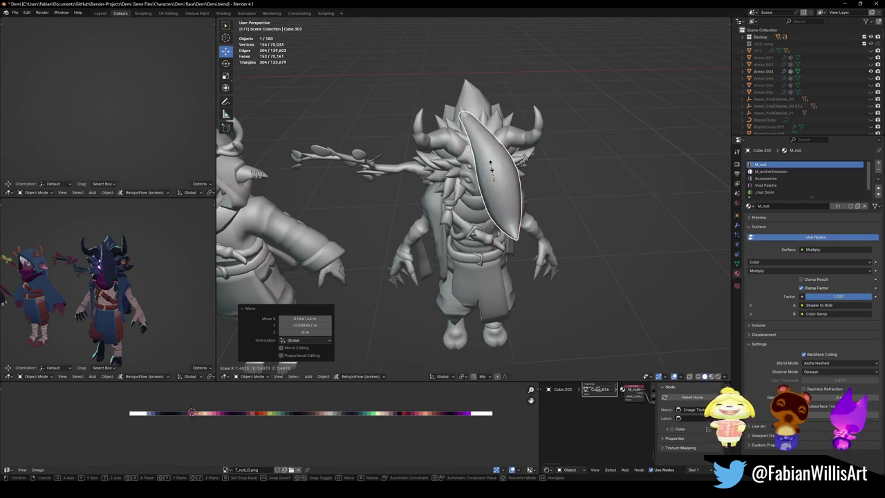
pyautogui.press('Escape')
pyautogui.press('g')
pyautogui.press('z')
pyautogui.click(508, 176)
pyautogui.scroll(5, 484, 223)
pyautogui.moveTo(514, 174)
pyautogui.mouseDown(button='middle')
pyautogui.moveTo(484, 224)
pyautogui.moveTo(494, 186)
pyautogui.mouseUp(button='middle')
pyautogui.press('g')
pyautogui.hotkey('shift', 'z')
pyautogui.click(478, 195)
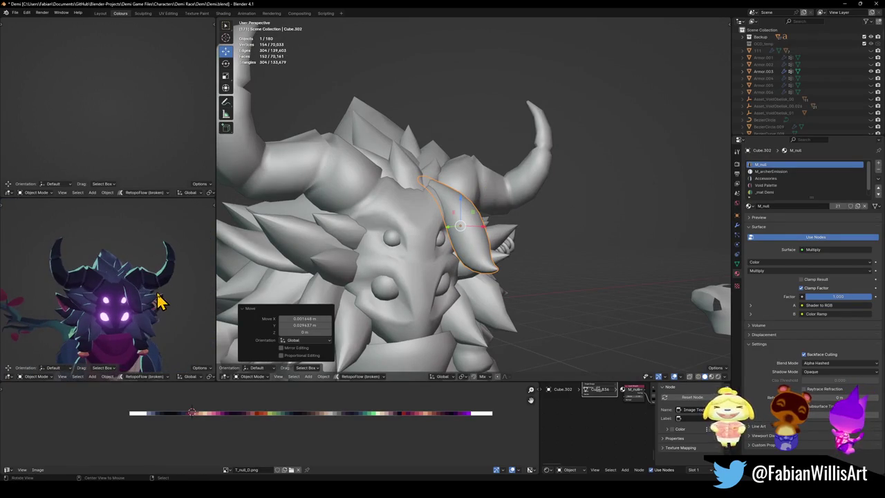
pyautogui.press('g')
pyautogui.click(152, 311)
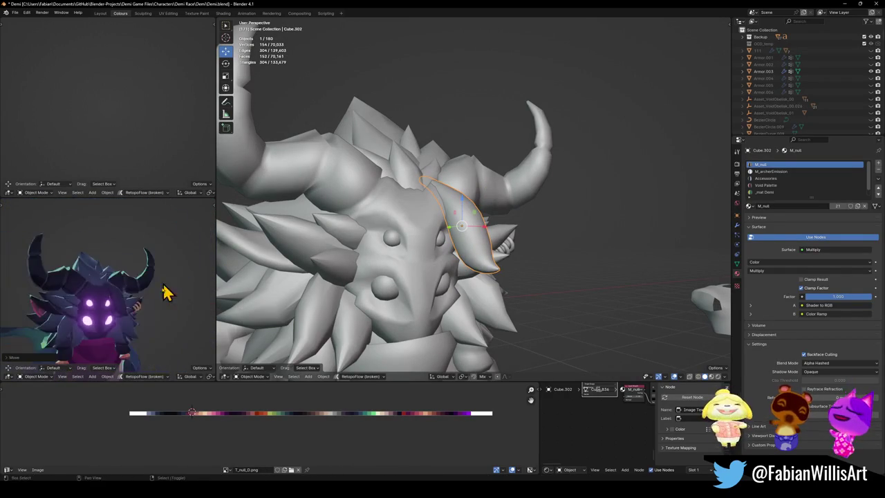
# Maximize the shaded preview and orbit around the character's head and new spike
pyautogui.moveTo(451, 276)
pyautogui.mouseDown(button='middle')
pyautogui.moveTo(468, 270)
pyautogui.moveTo(451, 293)
pyautogui.moveTo(374, 287)
pyautogui.mouseUp(button='middle')
pyautogui.moveTo(97, 266); pyautogui.dragTo(142, 292, button='middle')
pyautogui.scroll(-2, 148, 296)
pyautogui.scroll(-2, 156, 309)
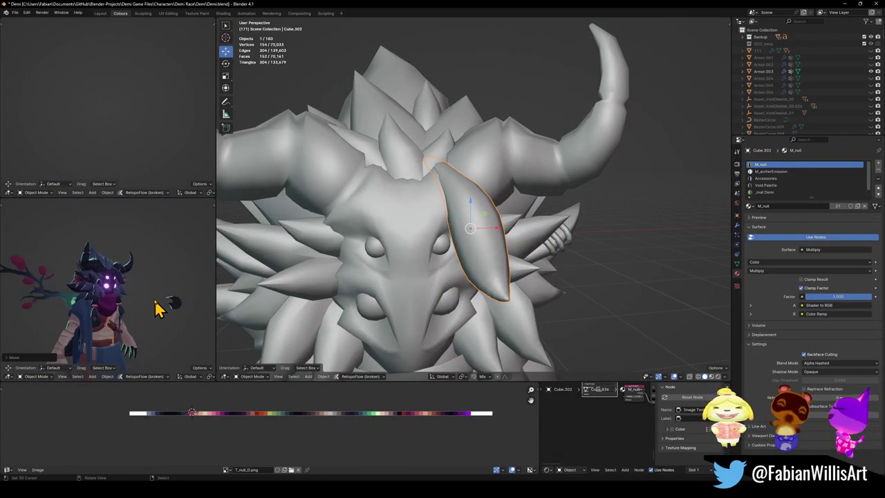
pyautogui.scroll(2, 173, 307)
pyautogui.hotkey('ctrl', 'space')
pyautogui.scroll(-3, 471, 289)
pyautogui.moveTo(470, 289)
pyautogui.mouseDown(button='middle')
pyautogui.moveTo(404, 287)
pyautogui.moveTo(395, 277)
pyautogui.moveTo(443, 287)
pyautogui.moveTo(473, 262)
pyautogui.mouseUp(button='middle')
pyautogui.scroll(3, 443, 286)
pyautogui.scroll(-3, 474, 277)
pyautogui.scroll(3, 473, 262)
# Rotate spike Cube.302 around the Y axis to adjust its placement
pyautogui.press('r')
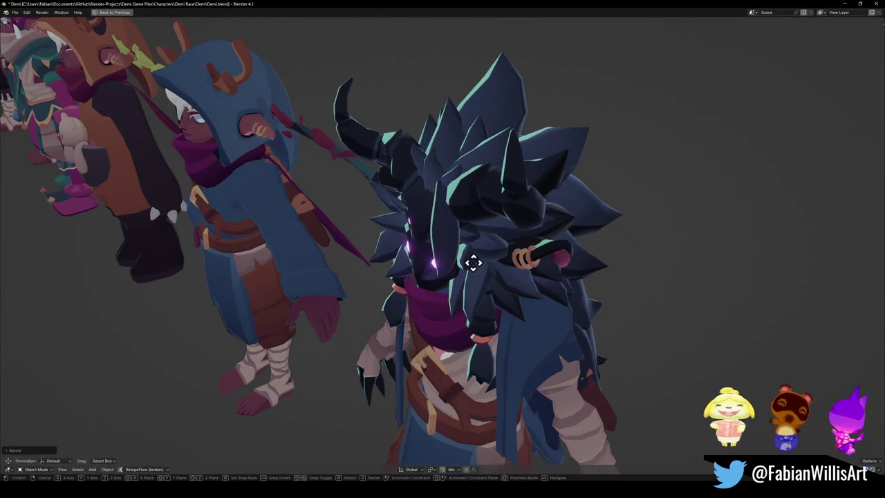
pyautogui.press('y')
pyautogui.click(479, 263)
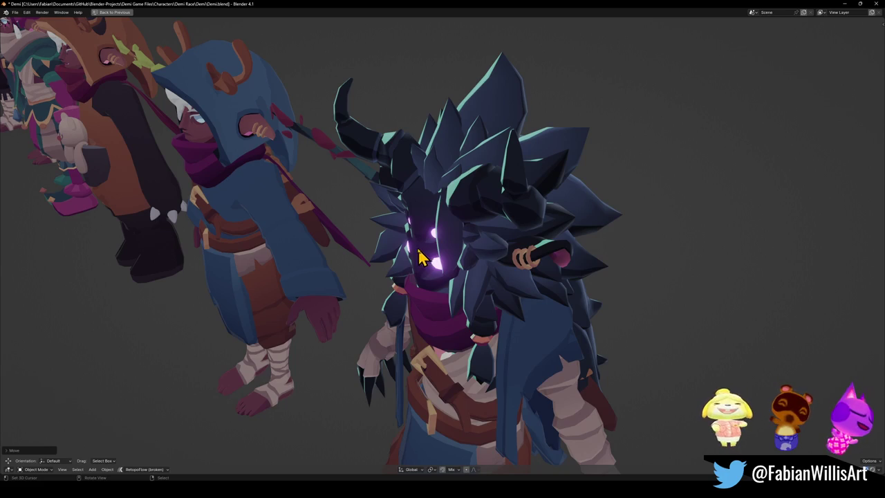
# Frame the creature's face, cancel a vertical move, and restore the multi-panel layout
pyautogui.press('KP_Decimal')
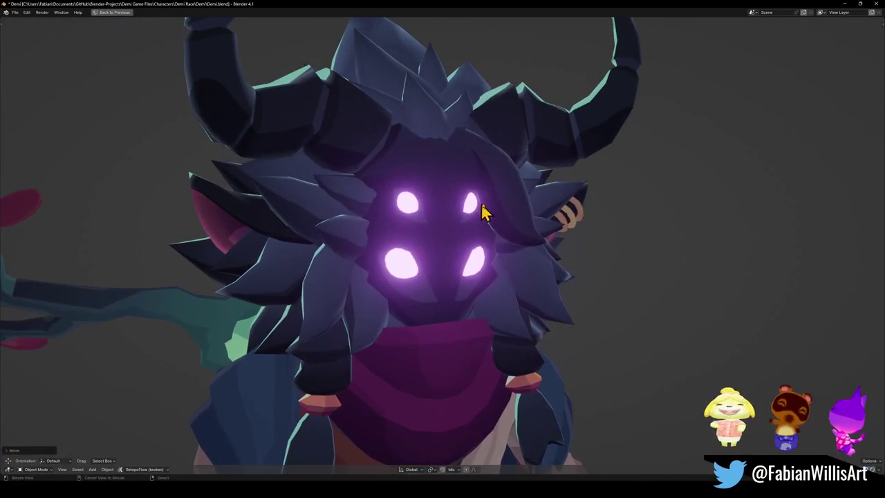
pyautogui.press('g')
pyautogui.press('z')
pyautogui.rightClick(502, 202)
pyautogui.scroll(-5, 507, 207)
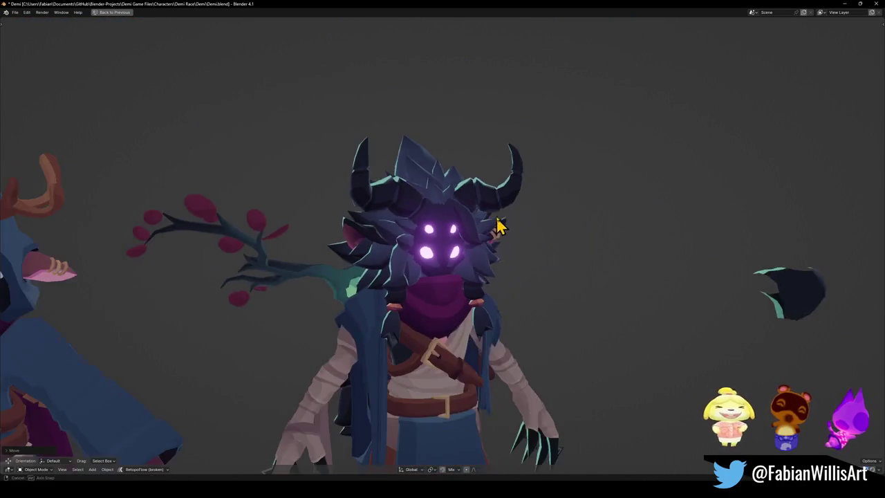
pyautogui.scroll(4, 500, 227)
pyautogui.scroll(2, 500, 221)
pyautogui.hotkey('ctrl', 'space')
pyautogui.scroll(2, 129, 297)
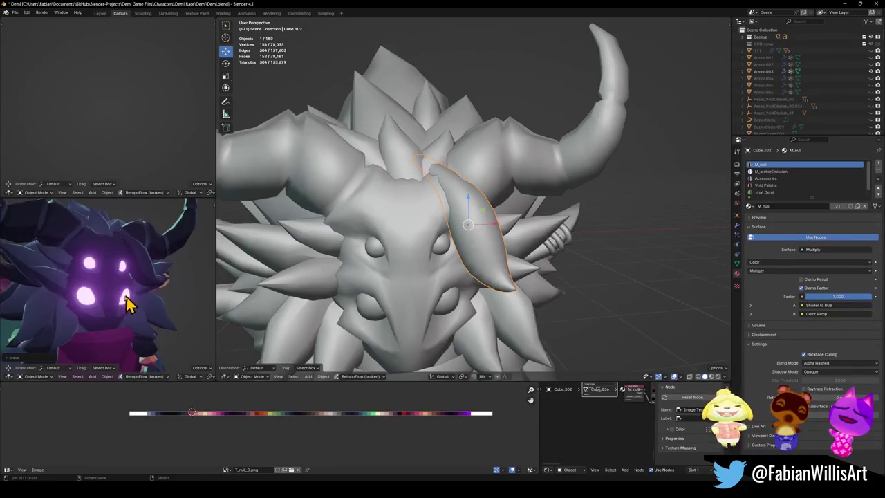
# Recolour the forehead piece by moving all its UVs onto a new palette colour
pyautogui.press('a')
pyautogui.press('g')
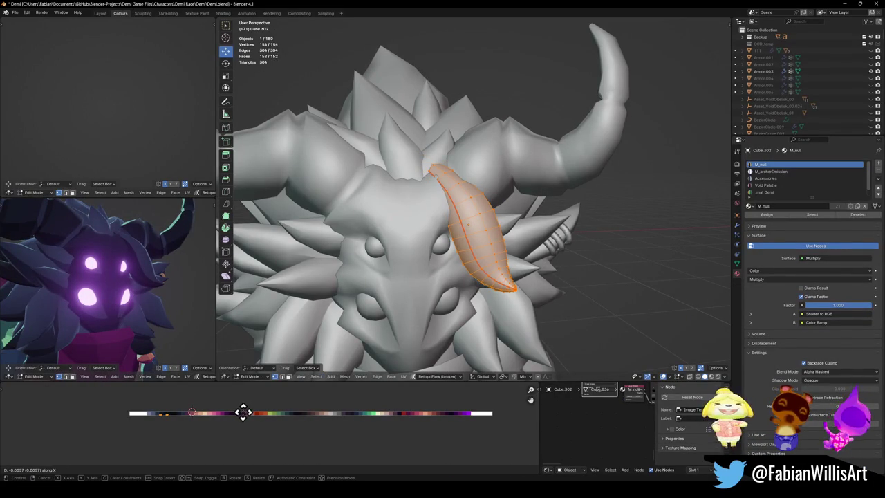
pyautogui.click(243, 413)
pyautogui.scroll(2, 93, 320)
pyautogui.scroll(2, 104, 332)
pyautogui.scroll(2, 145, 367)
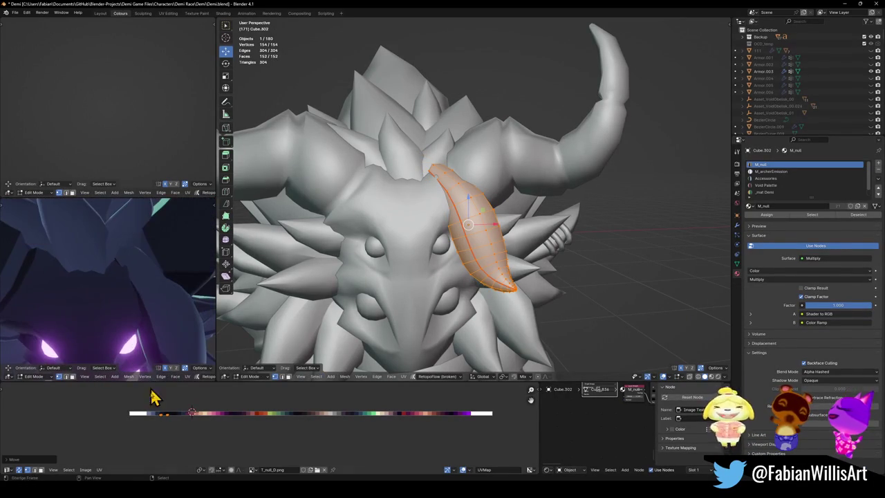
pyautogui.scroll(2, 177, 373)
pyautogui.press('g')
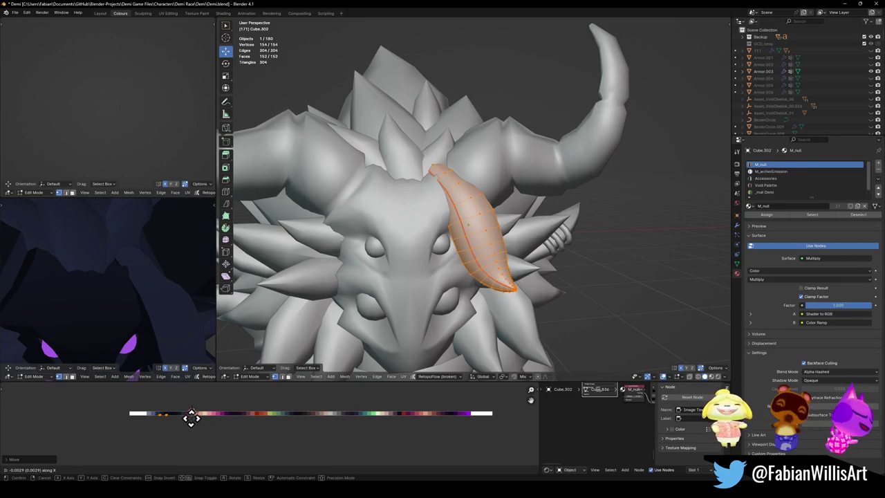
pyautogui.click(191, 417)
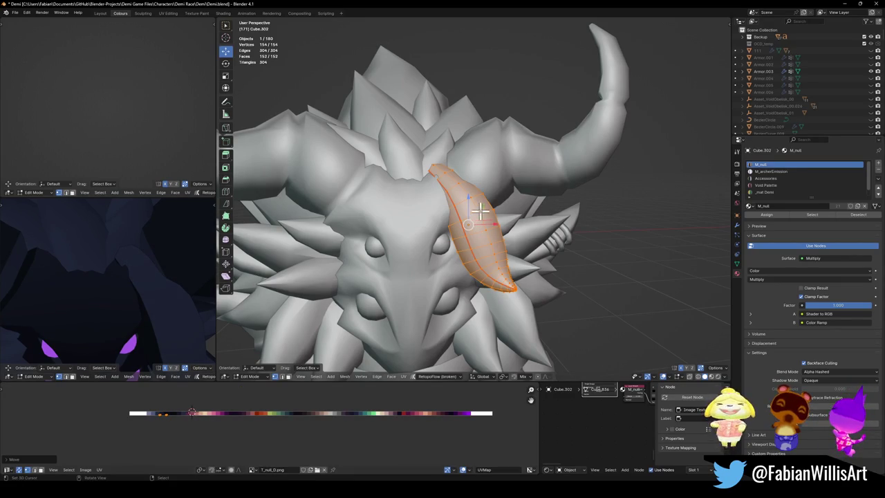
# Nudge the leaf-shaped piece up about 0.002433 m along Z
pyautogui.press('g')
pyautogui.press('z')
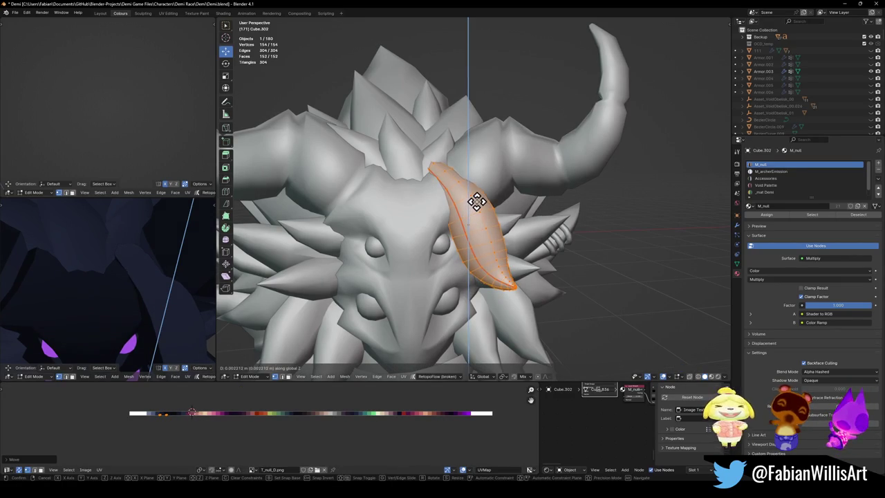
pyautogui.click(476, 201)
pyautogui.moveTo(131, 315)
pyautogui.mouseDown(button='middle')
pyautogui.moveTo(156, 288)
pyautogui.moveTo(157, 276)
pyautogui.moveTo(148, 316)
pyautogui.moveTo(146, 263)
pyautogui.moveTo(166, 294)
pyautogui.mouseUp(button='middle')
# Save Demi.blend and return the creature to Object Mode
pyautogui.hotkey('ctrl', 's')
pyautogui.press('Tab')
pyautogui.moveTo(498, 259)
pyautogui.mouseDown(button='middle')
pyautogui.moveTo(425, 251)
pyautogui.moveTo(445, 257)
pyautogui.mouseUp(button='middle')
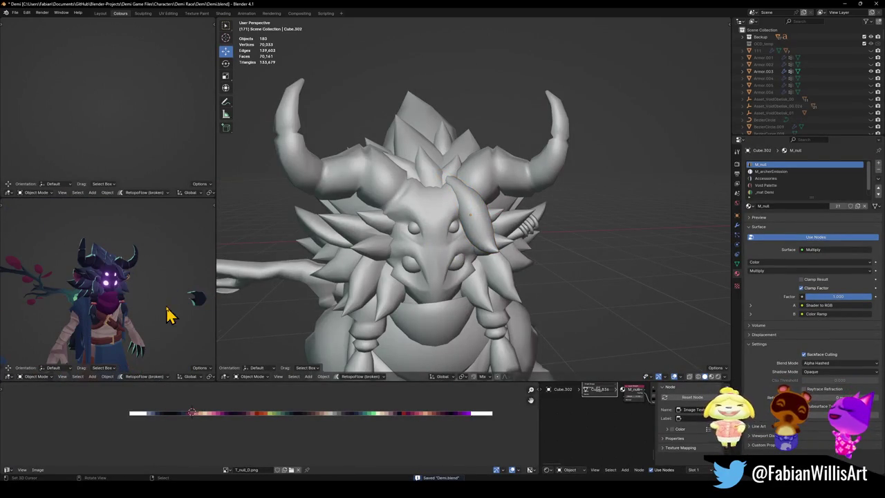
# Inspect the creature and its head in a maximized preview, then restore the layout
pyautogui.hotkey('ctrl', 'space')
pyautogui.scroll(-3, 477, 279)
pyautogui.moveTo(496, 277)
pyautogui.mouseDown(button='middle')
pyautogui.moveTo(408, 284)
pyautogui.moveTo(504, 287)
pyautogui.moveTo(494, 276)
pyautogui.moveTo(389, 286)
pyautogui.moveTo(405, 283)
pyautogui.mouseUp(button='middle')
pyautogui.scroll(-3, 494, 277)
pyautogui.scroll(3, 480, 292)
pyautogui.scroll(4, 406, 283)
pyautogui.moveTo(447, 307)
pyautogui.mouseDown(button='middle')
pyautogui.moveTo(488, 286)
pyautogui.moveTo(456, 306)
pyautogui.moveTo(646, 249)
pyautogui.moveTo(635, 240)
pyautogui.moveTo(560, 243)
pyautogui.moveTo(558, 300)
pyautogui.moveTo(520, 272)
pyautogui.moveTo(559, 247)
pyautogui.moveTo(508, 223)
pyautogui.mouseUp(button='middle')
pyautogui.hotkey('ctrl', 'space')
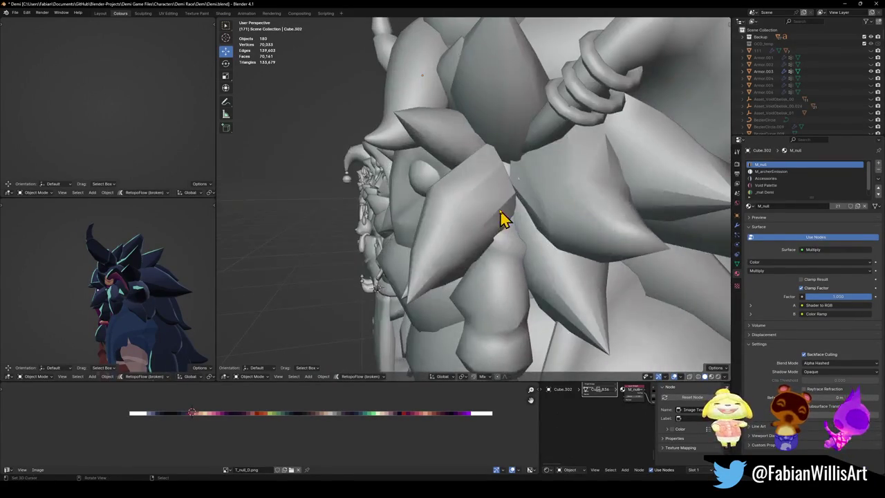
# On a mane spike, scale an edge loop to 1.555 and shift it slightly along Z
pyautogui.click(514, 198)
pyautogui.press('Tab')
pyautogui.keyDown('alt'); pyautogui.click(514, 175); pyautogui.keyUp('alt')
pyautogui.moveTo(514, 175)
pyautogui.mouseDown(button='middle')
pyautogui.moveTo(524, 203)
pyautogui.moveTo(533, 174)
pyautogui.moveTo(537, 184)
pyautogui.mouseUp(button='middle')
pyautogui.press('g')
pyautogui.hotkey('shift', 'z')
pyautogui.click(538, 191)
pyautogui.press('s')
pyautogui.click(534, 178)
pyautogui.press('g')
pyautogui.press('z')
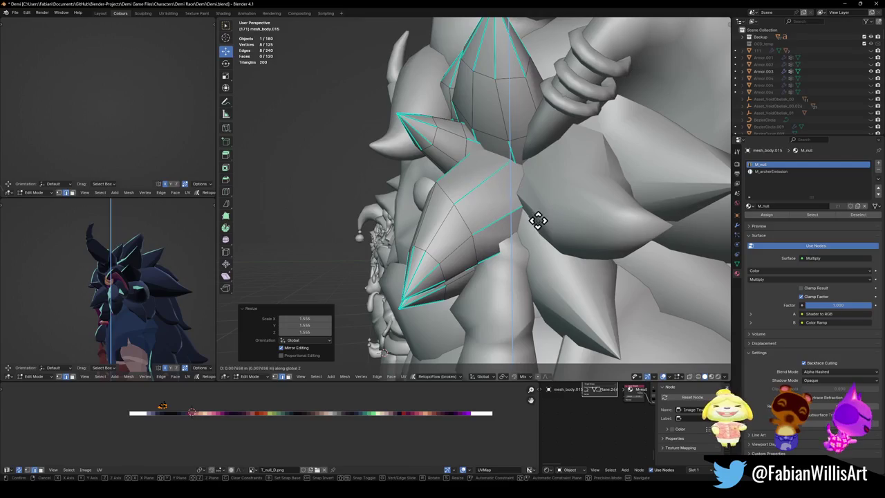
pyautogui.click(539, 220)
# Add a new edge loop to the spike and slide it into position
pyautogui.scroll(5, 114, 286)
pyautogui.moveTo(114, 286); pyautogui.dragTo(123, 304, button='middle')
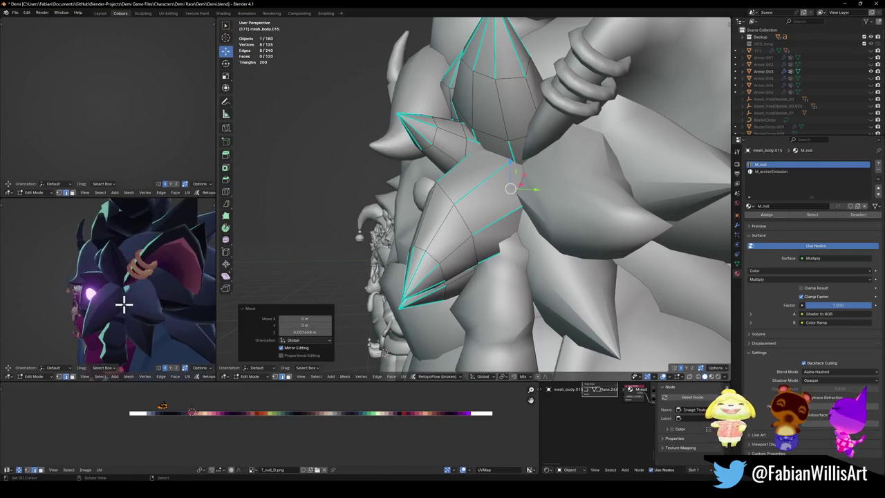
pyautogui.moveTo(460, 224); pyautogui.dragTo(474, 222, button='middle')
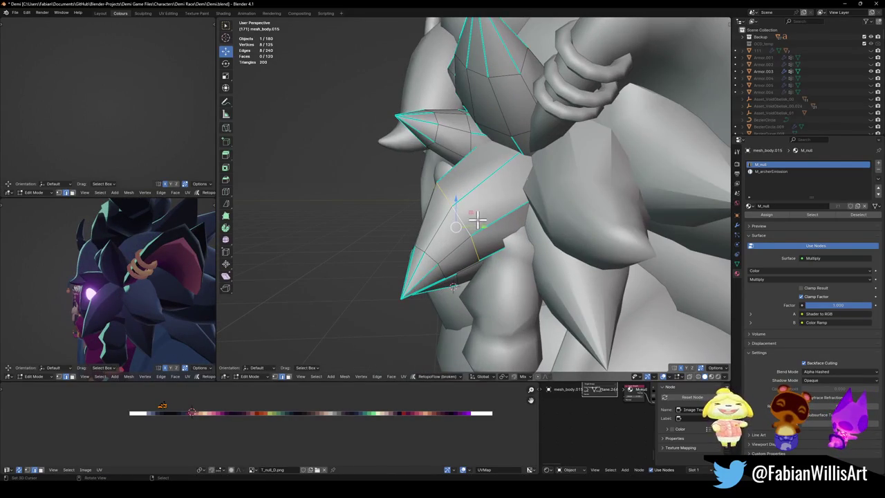
pyautogui.click(476, 221)
pyautogui.click(483, 215)
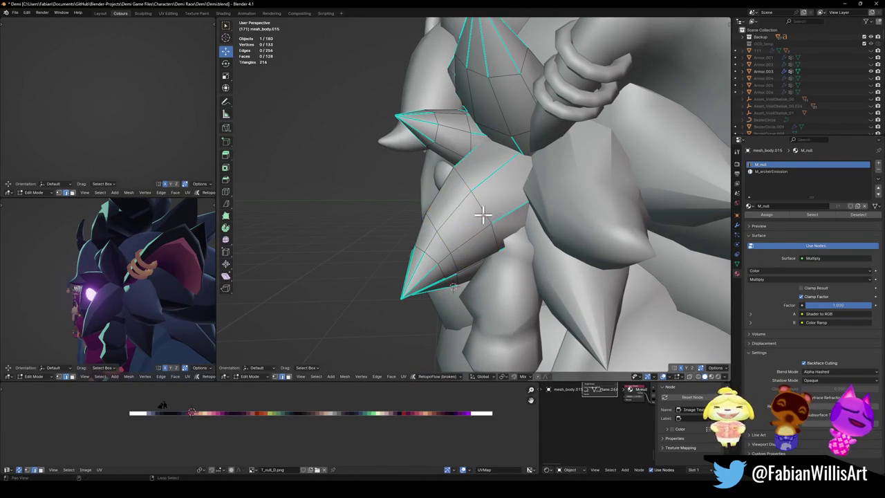
pyautogui.keyDown('alt'); pyautogui.click(498, 205); pyautogui.keyUp('alt')
pyautogui.press('g')
pyautogui.press('g')
pyautogui.click(463, 235)
# Add a loop cut to another spike, deselect, and save Demi.blend
pyautogui.moveTo(487, 211)
pyautogui.mouseDown(button='middle')
pyautogui.moveTo(565, 207)
pyautogui.moveTo(543, 204)
pyautogui.mouseUp(button='middle')
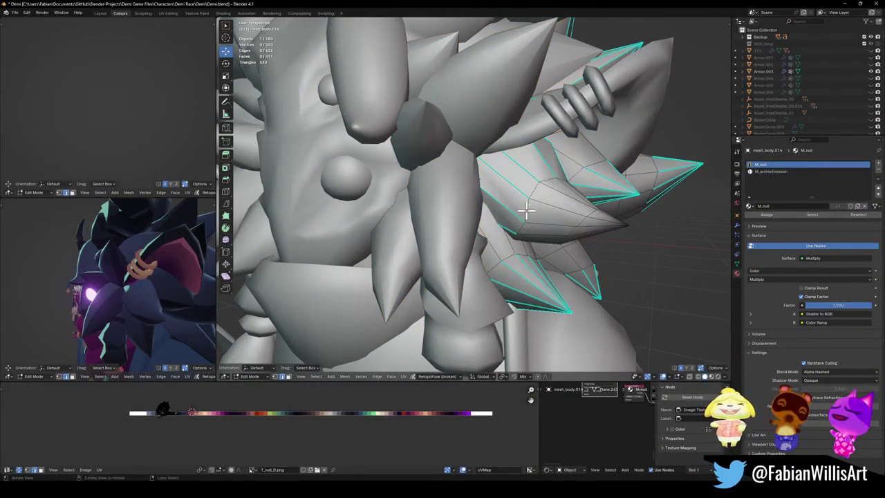
pyautogui.hotkey('ctrl', 'r')
pyautogui.click(564, 221)
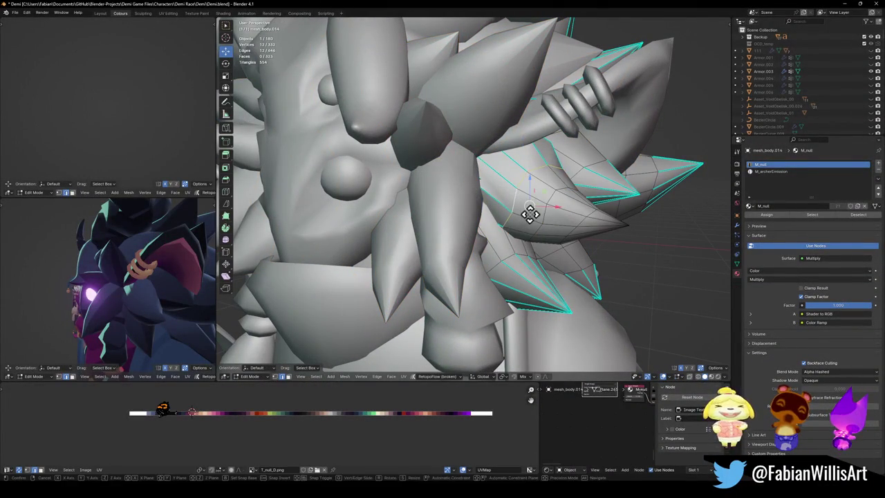
pyautogui.click(514, 207)
pyautogui.hotkey('alt', 'a')
pyautogui.moveTo(111, 290)
pyautogui.mouseDown(button='middle')
pyautogui.moveTo(164, 284)
pyautogui.moveTo(134, 289)
pyautogui.mouseUp(button='middle')
pyautogui.hotkey('ctrl', 's')
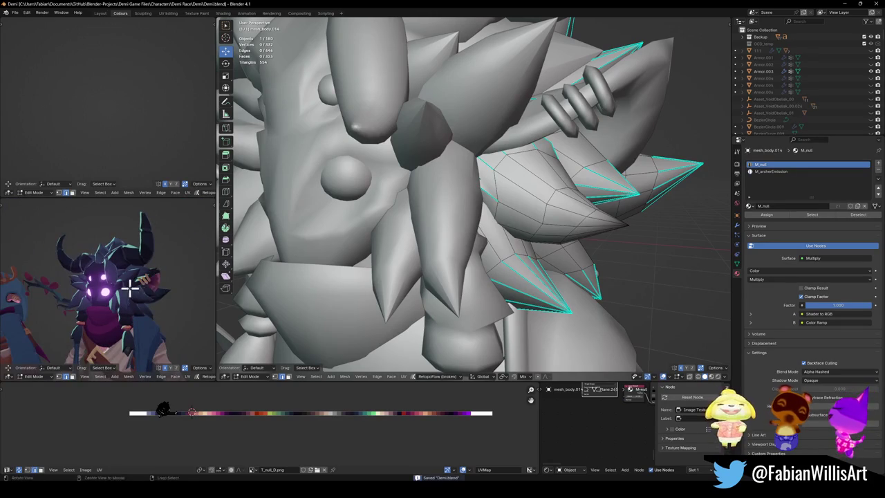
pyautogui.press('Tab')
# Set the Cube.302 piece's origin to its geometry via Quick Favorites
pyautogui.scroll(-4, 480, 224)
pyautogui.moveTo(480, 223); pyautogui.dragTo(445, 233, button='middle')
pyautogui.scroll(2, 429, 166)
pyautogui.click(429, 166)
pyautogui.scroll(-3, 139, 311)
pyautogui.scroll(-2, 437, 221)
pyautogui.scroll(-3, 437, 222)
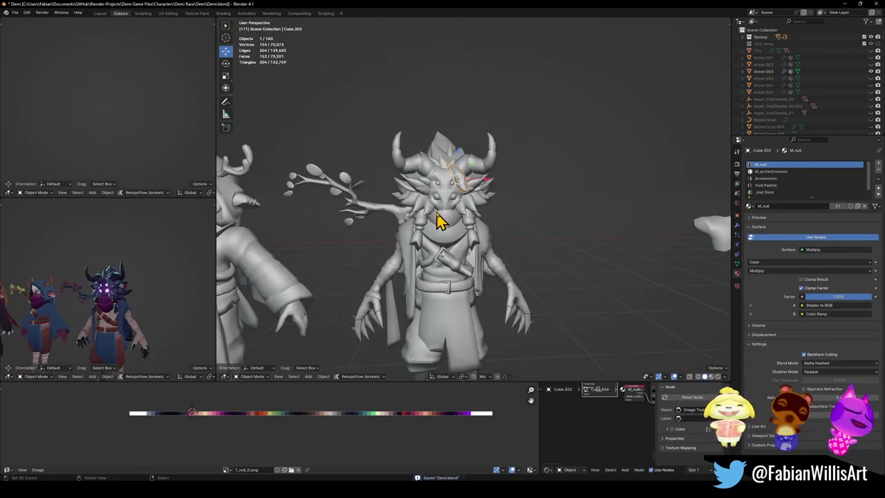
pyautogui.press('z')
pyautogui.press('q')
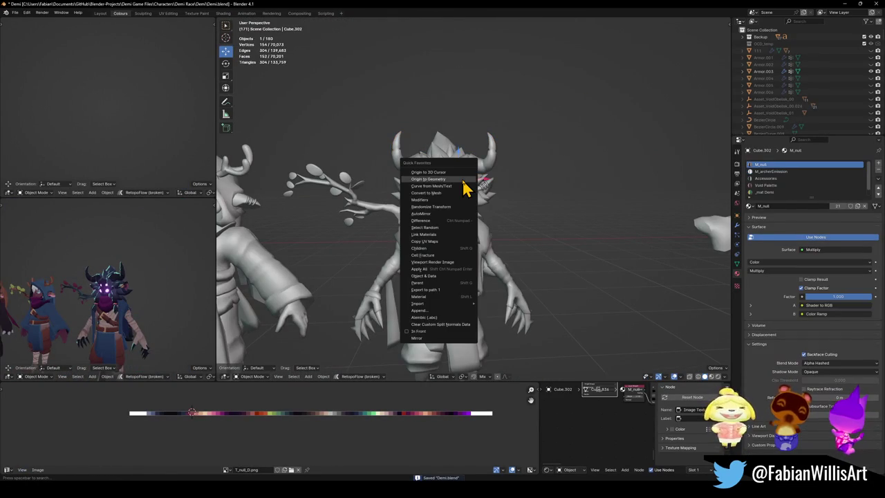
pyautogui.click(463, 179)
# Clear the selection and show the rendered preview full-window
pyautogui.scroll(-4, 477, 221)
pyautogui.click(493, 234)
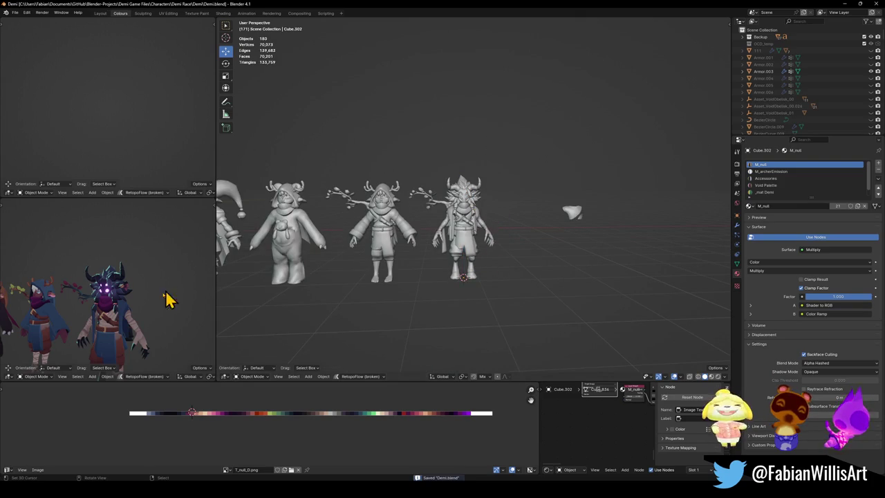
pyautogui.scroll(3, 129, 306)
pyautogui.scroll(2, 125, 308)
pyautogui.hotkey('ctrl', 'alt', 'space')
pyautogui.scroll(-3, 465, 271)
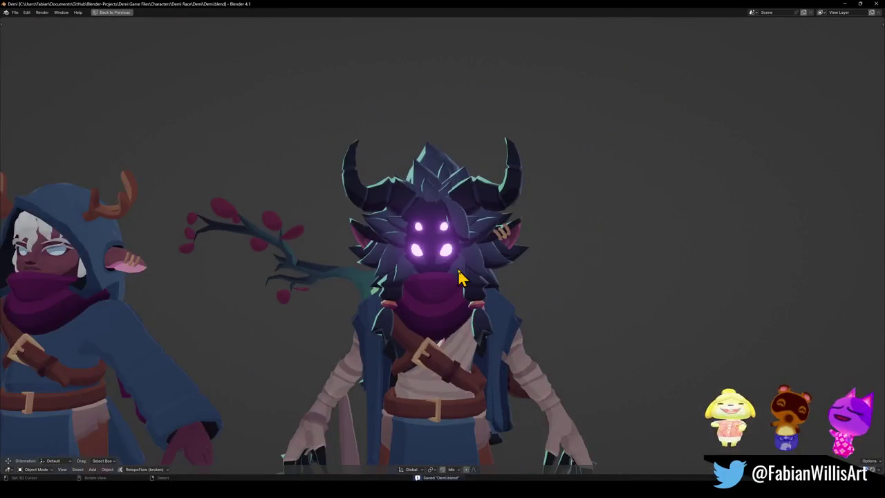
# Apply rotation and scale to the selected object
pyautogui.moveTo(464, 272); pyautogui.dragTo(477, 242, button='middle')
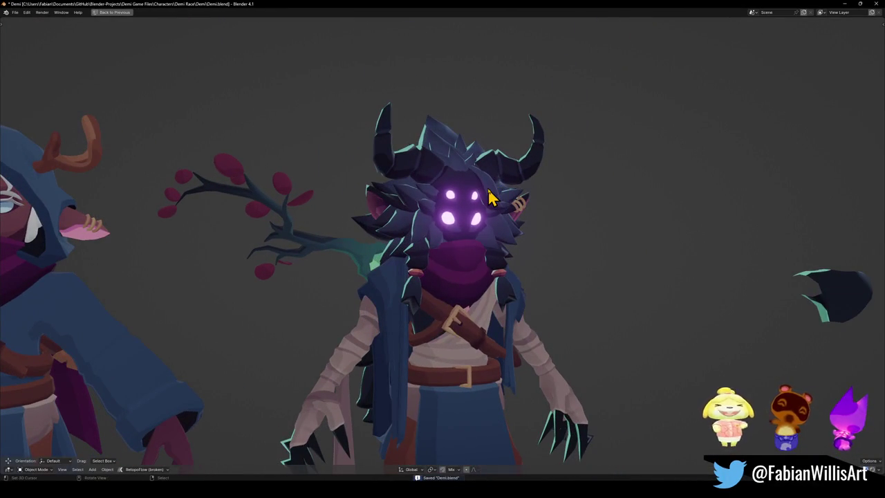
pyautogui.press('q')
pyautogui.click(446, 362)
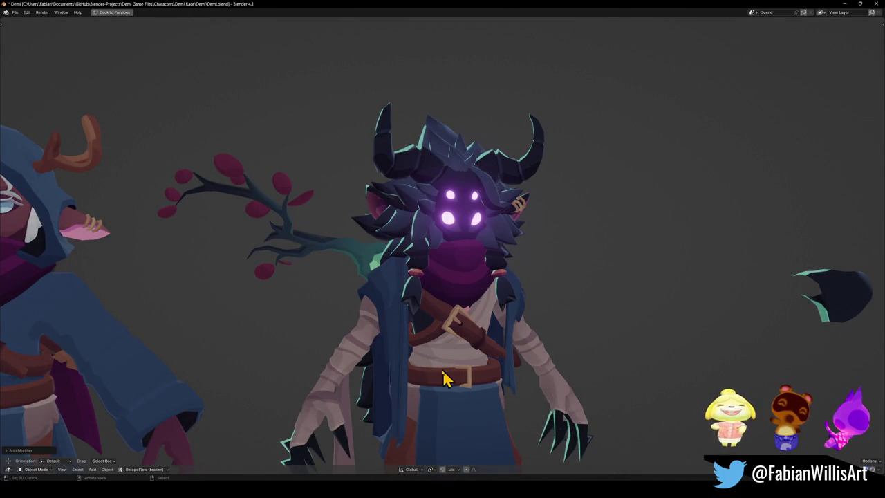
pyautogui.moveTo(501, 266); pyautogui.dragTo(498, 267, button='middle')
pyautogui.hotkey('ctrl', 'a')
pyautogui.click(498, 258)
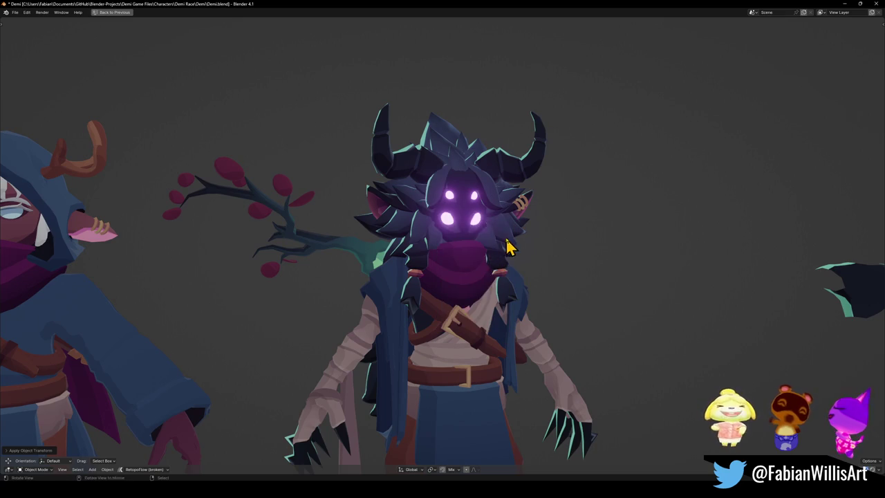
# Frame the character lineup from a new angle and save the Demi file
pyautogui.scroll(-3, 504, 251)
pyautogui.scroll(-5, 519, 258)
pyautogui.scroll(3, 519, 257)
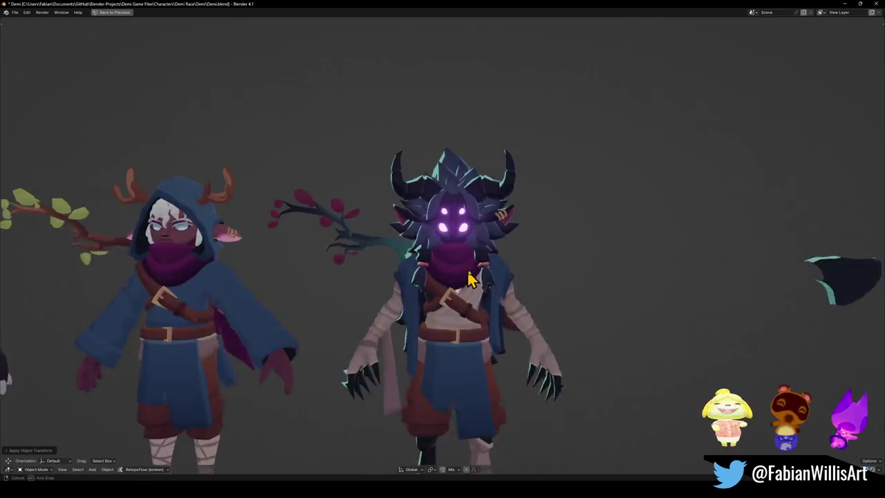
pyautogui.scroll(3, 508, 270)
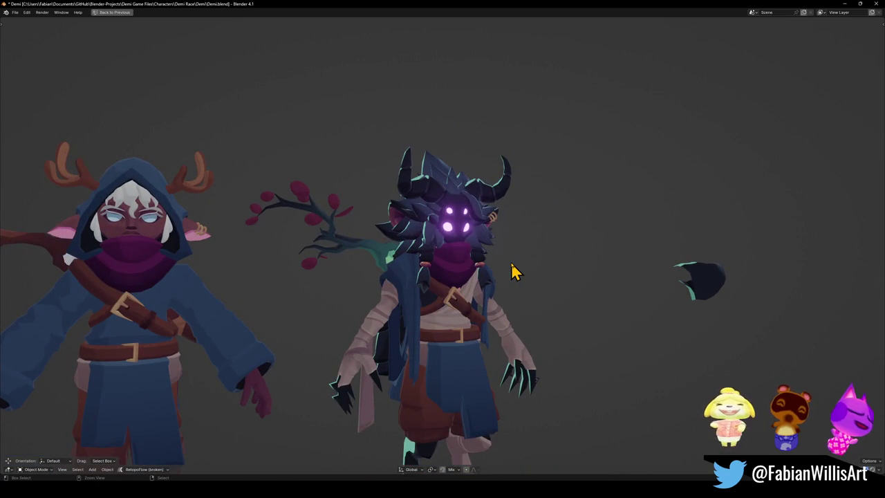
pyautogui.moveTo(505, 271)
pyautogui.mouseDown(button='middle')
pyautogui.moveTo(469, 277)
pyautogui.moveTo(491, 269)
pyautogui.mouseUp(button='middle')
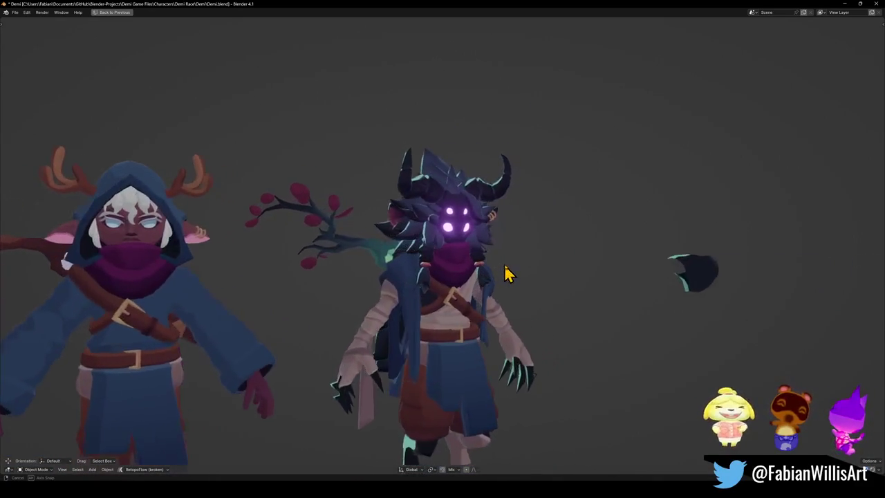
pyautogui.scroll(-4, 510, 256)
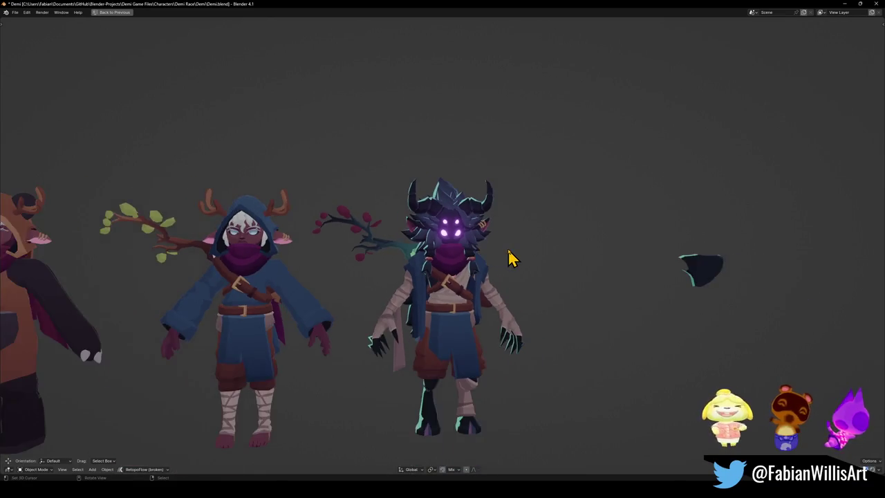
pyautogui.scroll(4, 500, 256)
pyautogui.moveTo(500, 256)
pyautogui.mouseDown(button='middle')
pyautogui.moveTo(493, 254)
pyautogui.moveTo(504, 251)
pyautogui.mouseUp(button='middle')
pyautogui.scroll(-2, 488, 253)
pyautogui.scroll(-3, 500, 257)
pyautogui.scroll(2, 520, 257)
pyautogui.scroll(2, 504, 251)
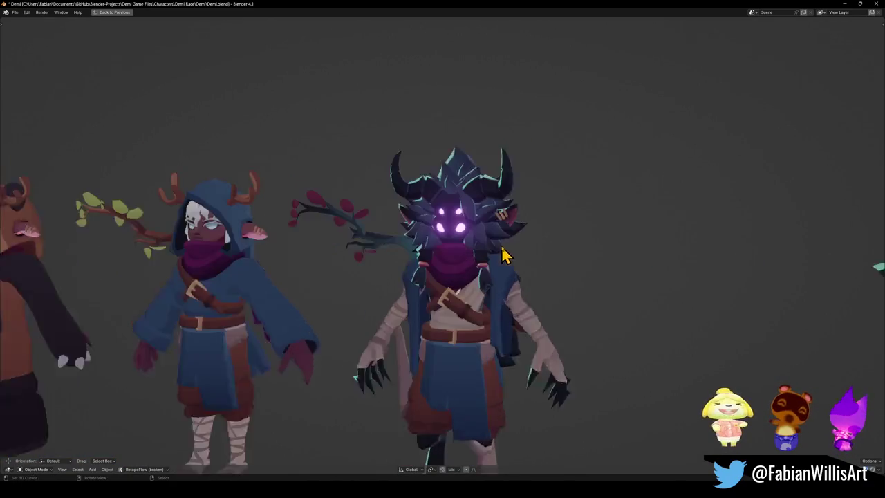
pyautogui.scroll(1, 504, 251)
pyautogui.scroll(-3, 501, 259)
pyautogui.hotkey('ctrl', 's')
# Snip a screenshot of the horned creature beside the deer-hooded character
pyautogui.scroll(3, 523, 275)
pyautogui.scroll(1, 518, 271)
pyautogui.scroll(2, 494, 273)
pyautogui.moveTo(493, 275)
pyautogui.mouseDown(button='middle')
pyautogui.moveTo(464, 273)
pyautogui.moveTo(491, 300)
pyautogui.moveTo(490, 277)
pyautogui.moveTo(315, 178)
pyautogui.mouseUp(button='middle')
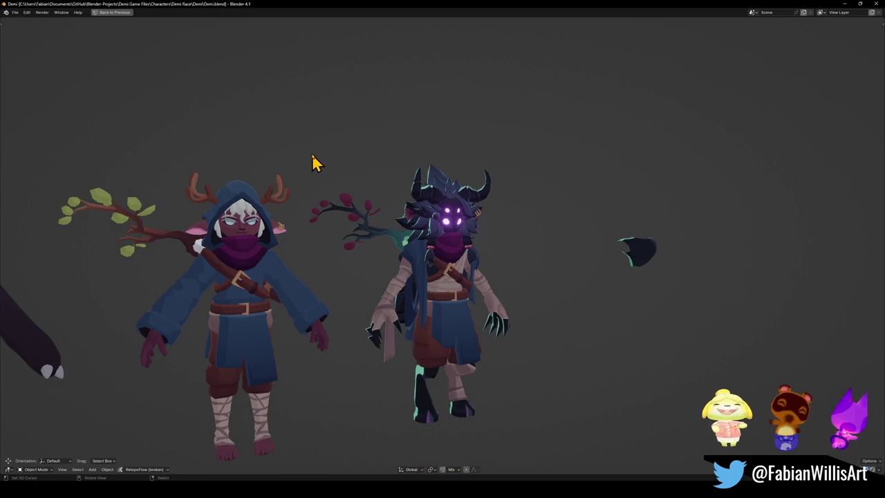
pyautogui.press('super+shift+s')
pyautogui.moveTo(299, 139); pyautogui.dragTo(615, 422)
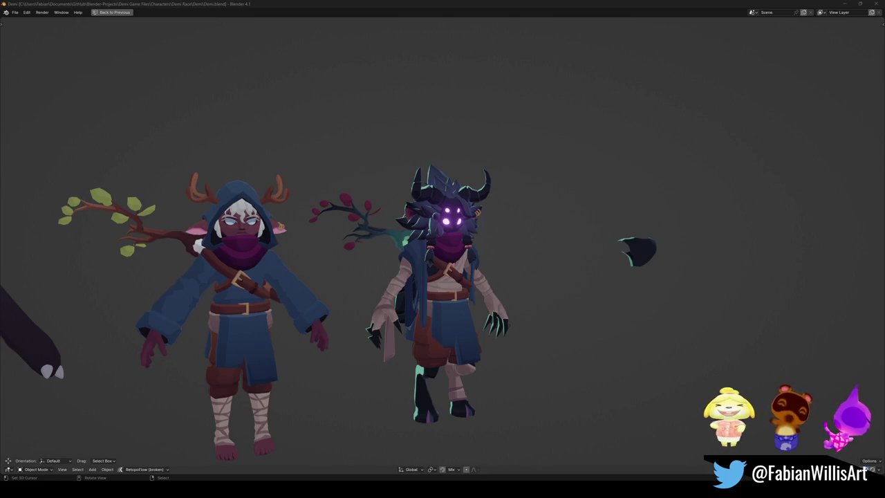
# Save the Demi file again and return to a front view of the horned creature
pyautogui.moveTo(482, 287)
pyautogui.mouseDown(button='middle')
pyautogui.moveTo(532, 265)
pyautogui.moveTo(503, 283)
pyautogui.moveTo(422, 283)
pyautogui.moveTo(409, 292)
pyautogui.moveTo(447, 279)
pyautogui.moveTo(518, 280)
pyautogui.mouseUp(button='middle')
pyautogui.hotkey('ctrl', 's')
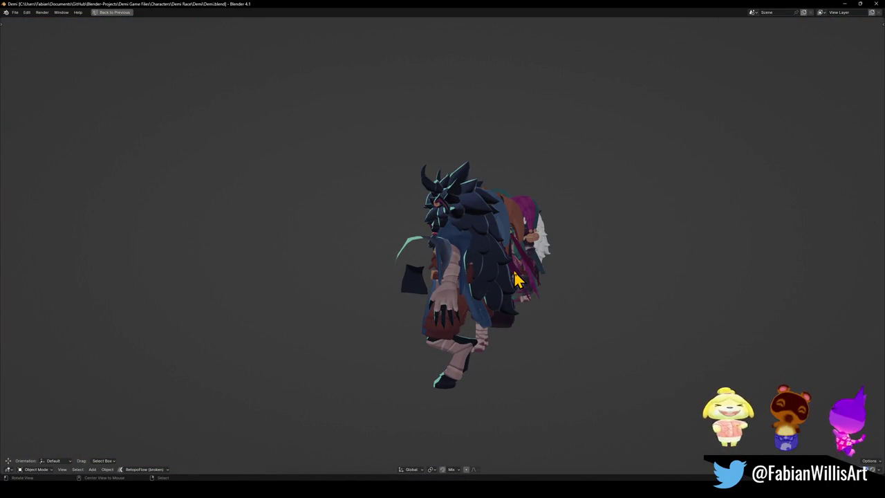
pyautogui.scroll(4, 458, 254)
pyautogui.moveTo(447, 249); pyautogui.dragTo(510, 252, button='middle')
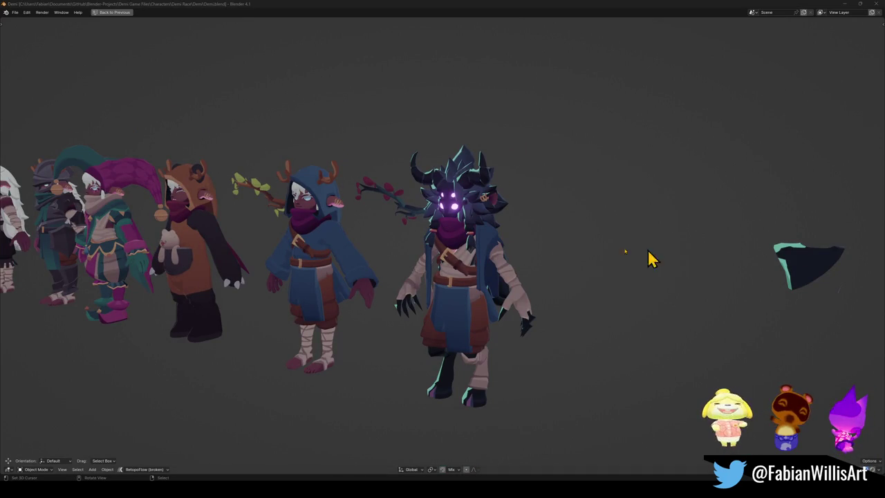
# Save Demi, look over the whole character row, then zoom toward the horned head
pyautogui.scroll(2, 482, 246)
pyautogui.scroll(1, 494, 256)
pyautogui.hotkey('ctrl', 's')
pyautogui.moveTo(494, 253)
pyautogui.mouseDown(button='middle')
pyautogui.moveTo(510, 251)
pyautogui.moveTo(484, 253)
pyautogui.mouseUp(button='middle')
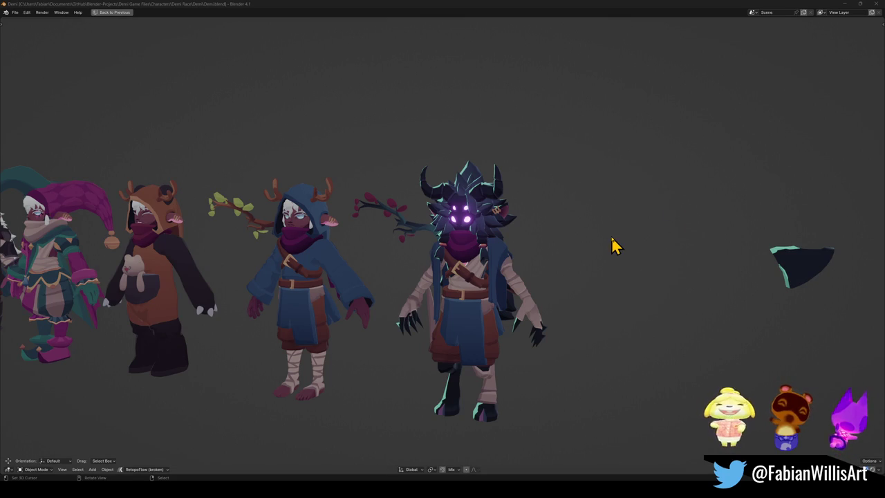
pyautogui.keyDown('shift'); pyautogui.click(732, 218); pyautogui.keyUp('shift')
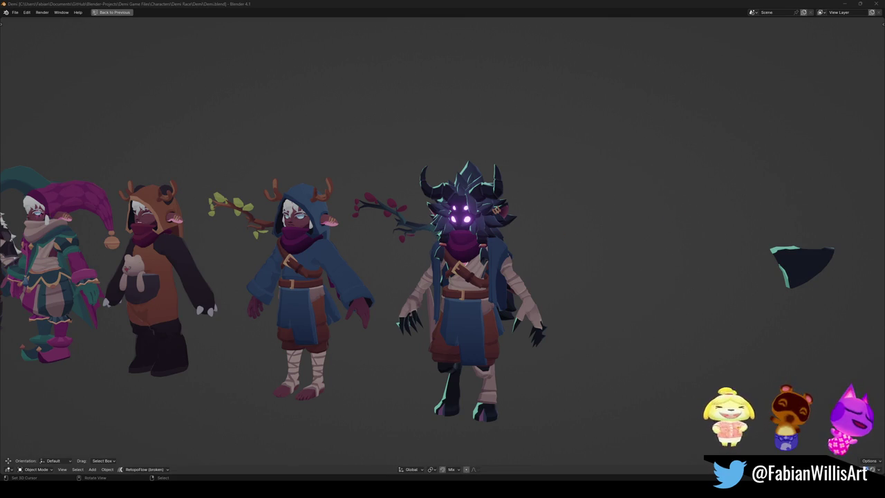
pyautogui.scroll(4, 523, 208)
pyautogui.scroll(1, 498, 200)
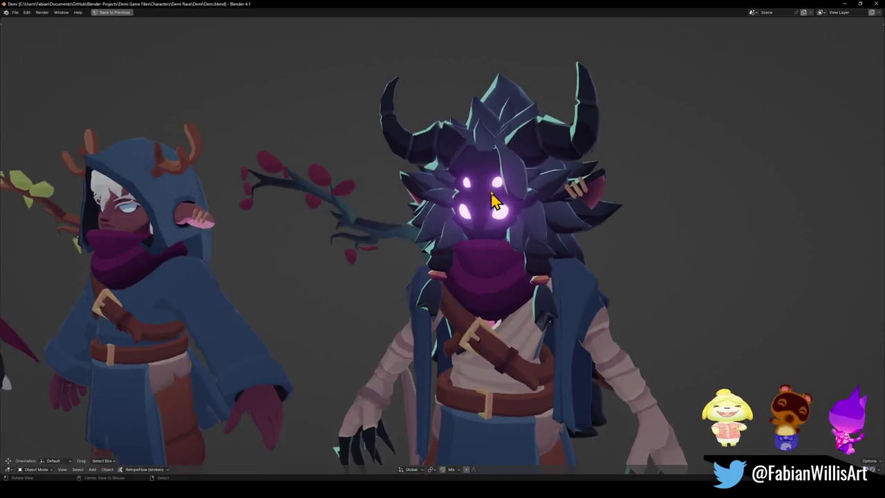
# Frame the glowing-eyed face, switching shading to Solid and back to Material Preview
pyautogui.moveTo(498, 207); pyautogui.dragTo(445, 233, button='middle')
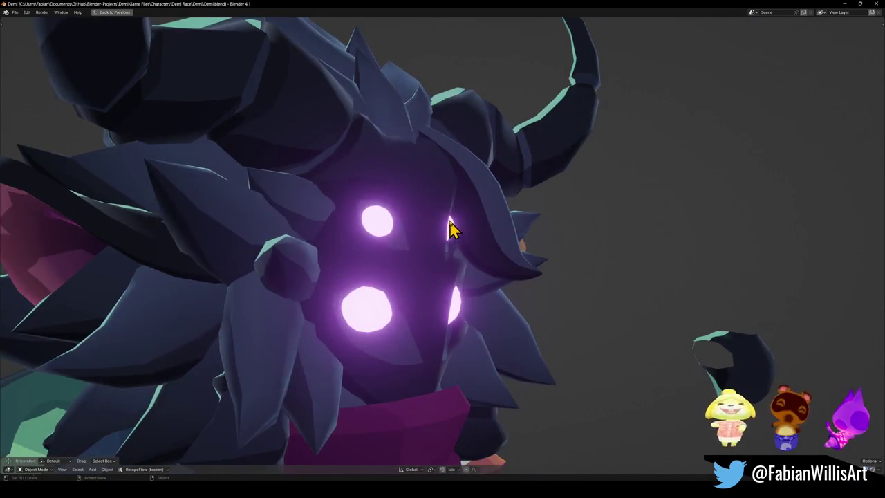
pyautogui.scroll(-2, 447, 230)
pyautogui.scroll(2, 480, 247)
pyautogui.moveTo(474, 281); pyautogui.dragTo(491, 267, button='middle')
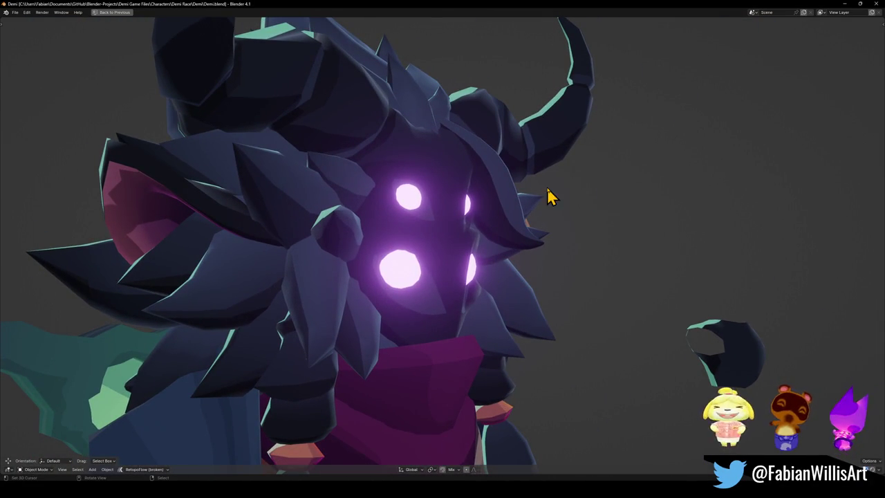
pyautogui.press('z')
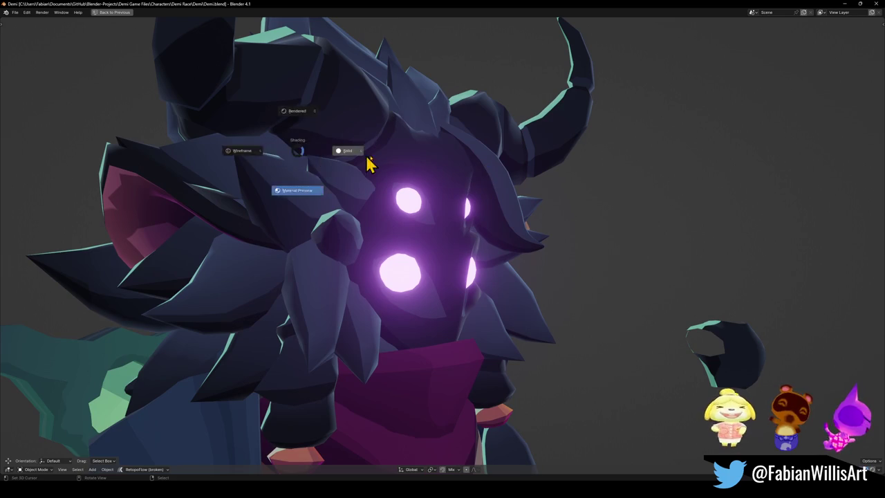
pyautogui.click(360, 158)
pyautogui.press('z')
pyautogui.click(360, 131)
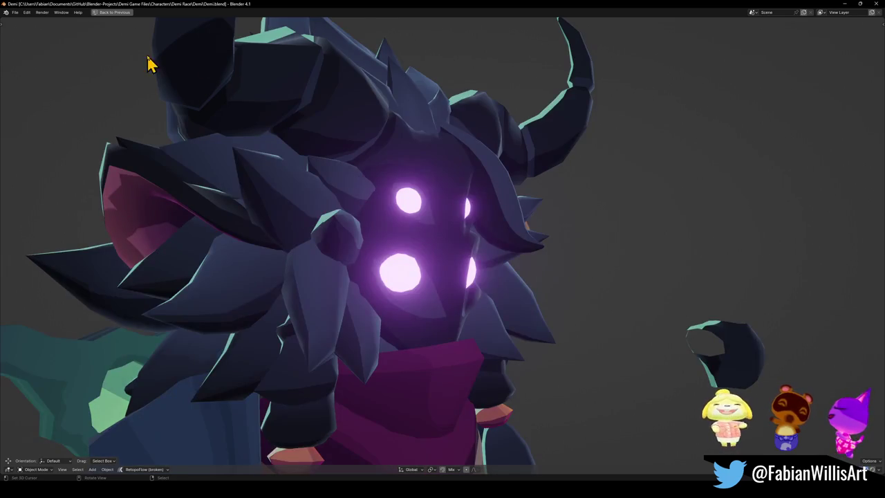
# Capture a screenshot of the face close-up
pyautogui.hotkey('ctrl', 'b')
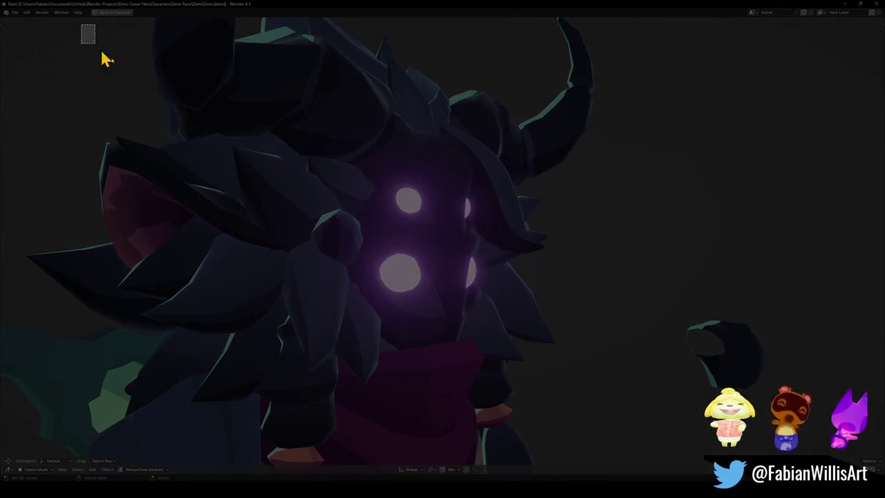
pyautogui.moveTo(81, 23); pyautogui.dragTo(626, 446)
pyautogui.hotkey('ctrl', 'alt', 'b')
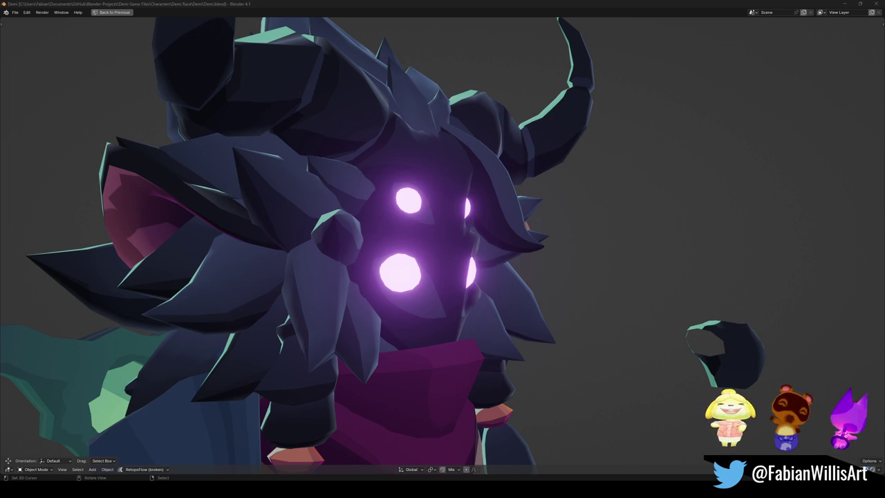
pyautogui.scroll(-5, 425, 315)
# Orbit and zoom for an angled view of the character row
pyautogui.scroll(-3, 443, 311)
pyautogui.scroll(4, 460, 305)
pyautogui.scroll(2, 461, 291)
pyautogui.scroll(-4, 457, 287)
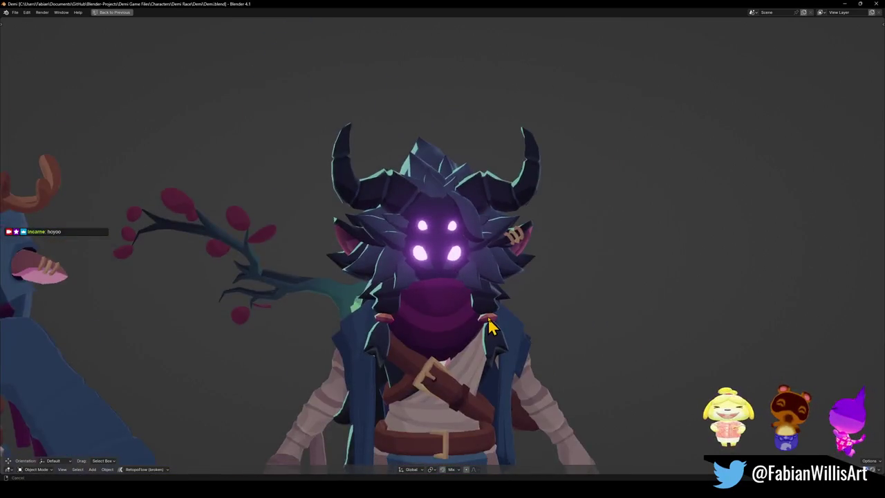
pyautogui.scroll(-1, 484, 283)
pyautogui.scroll(-2, 496, 273)
pyautogui.scroll(-2, 471, 273)
pyautogui.moveTo(450, 277); pyautogui.dragTo(422, 288, button='middle')
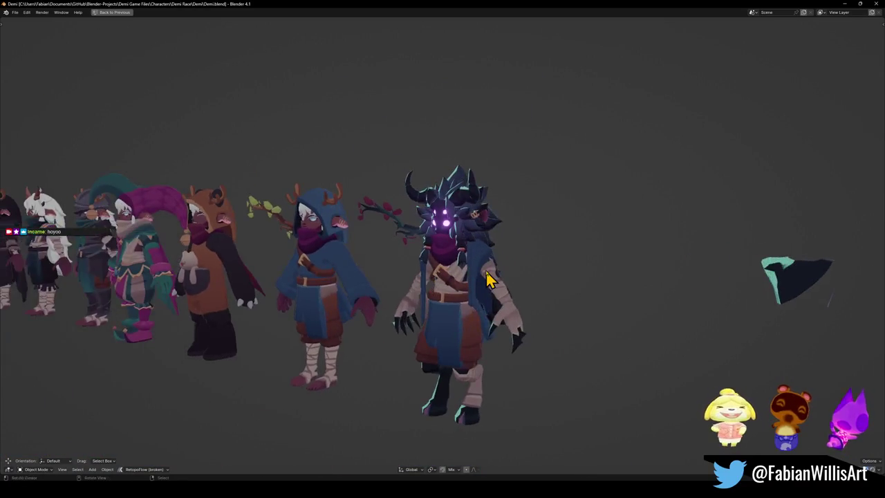
pyautogui.scroll(3, 477, 277)
pyautogui.moveTo(476, 277)
pyautogui.mouseDown(button='middle')
pyautogui.moveTo(504, 251)
pyautogui.moveTo(486, 275)
pyautogui.moveTo(491, 261)
pyautogui.moveTo(464, 276)
pyautogui.moveTo(498, 296)
pyautogui.moveTo(488, 313)
pyautogui.moveTo(486, 302)
pyautogui.moveTo(494, 308)
pyautogui.moveTo(461, 311)
pyautogui.mouseUp(button='middle')
pyautogui.scroll(5, 495, 304)
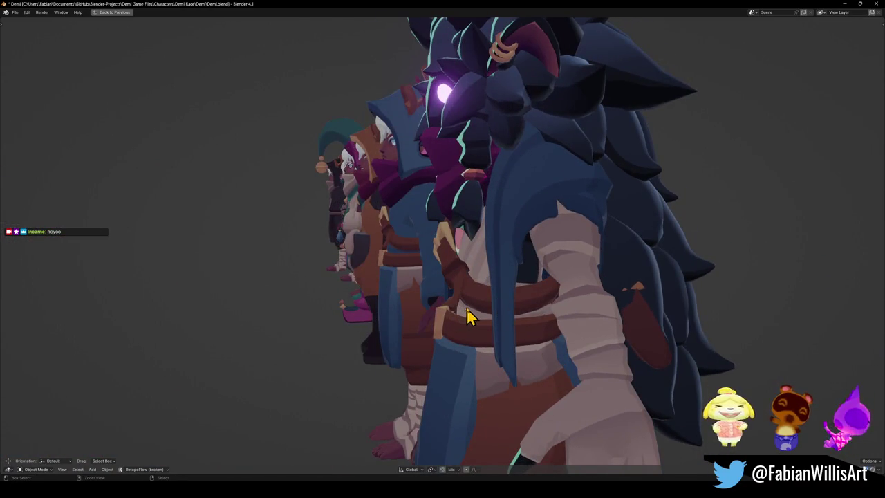
# Restore the multi-panel workspace, save Demi, and frame the belt piece from the side
pyautogui.hotkey('ctrl', 'space')
pyautogui.hotkey('ctrl', 's')
pyautogui.press('KP_Decimal')
pyautogui.moveTo(511, 245); pyautogui.dragTo(484, 251, button='middle')
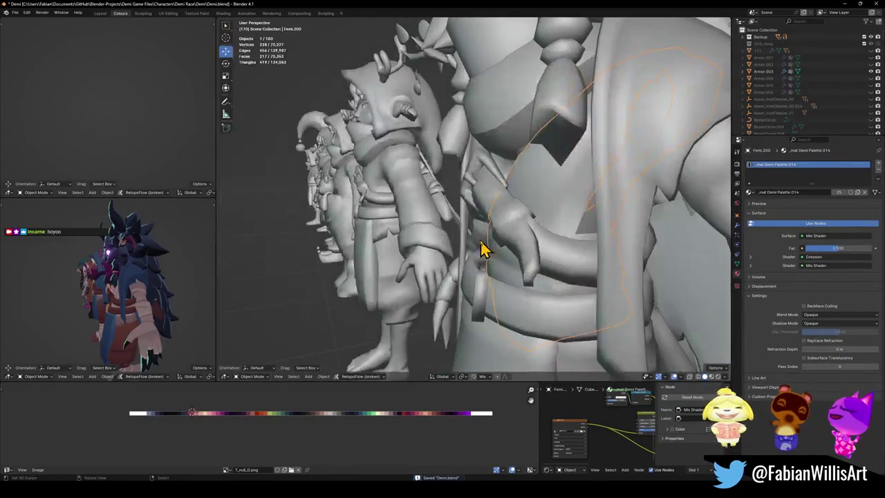
# In Edit Mode, turn on proportional editing and nudge the belt vertices along Y
pyautogui.press('Tab')
pyautogui.press('g')
pyautogui.press('o')
pyautogui.click(518, 279)
pyautogui.press('g')
pyautogui.press('y')
pyautogui.scroll(-2, 522, 283)
pyautogui.scroll(-3, 521, 282)
pyautogui.scroll(-2, 520, 283)
pyautogui.click(513, 284)
# Limit proportional editing to connected geometry and move another belt piece along Y
pyautogui.moveTo(513, 283); pyautogui.dragTo(504, 174, button='middle')
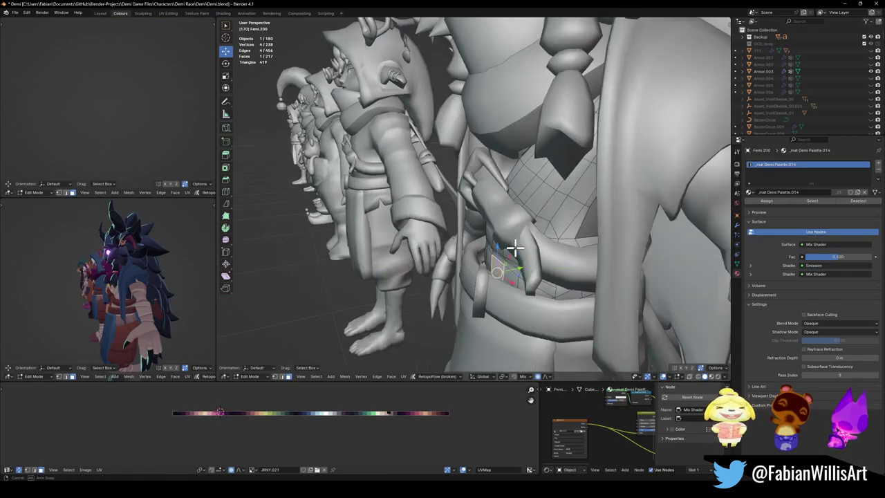
pyautogui.click(504, 173)
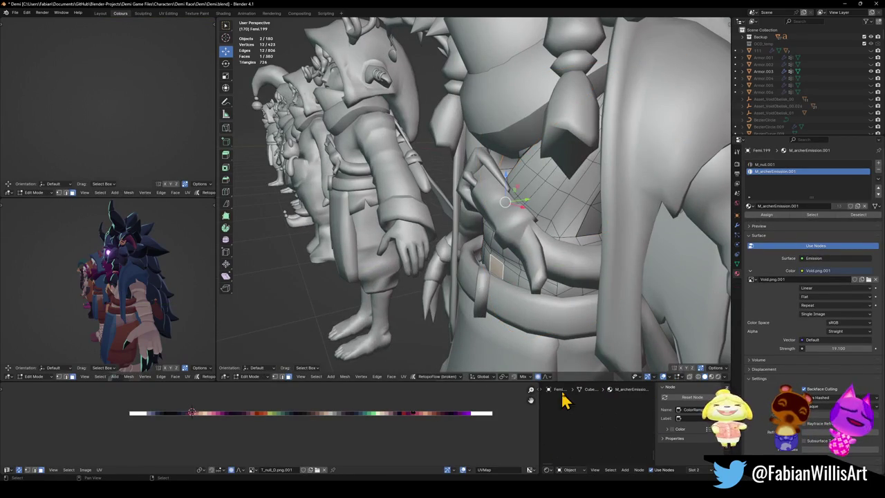
pyautogui.click(547, 376)
pyautogui.click(538, 289)
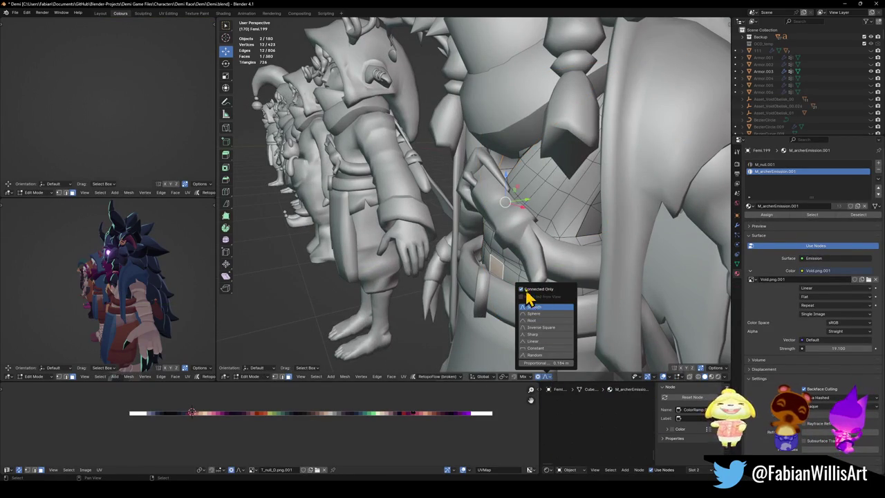
pyautogui.press('g')
pyautogui.press('y')
pyautogui.moveTo(530, 274); pyautogui.dragTo(510, 276, button='middle')
pyautogui.click(507, 278)
# Push the same belt piece further along Y with a resized proportional falloff
pyautogui.click(510, 277)
pyautogui.press('g')
pyautogui.press('y')
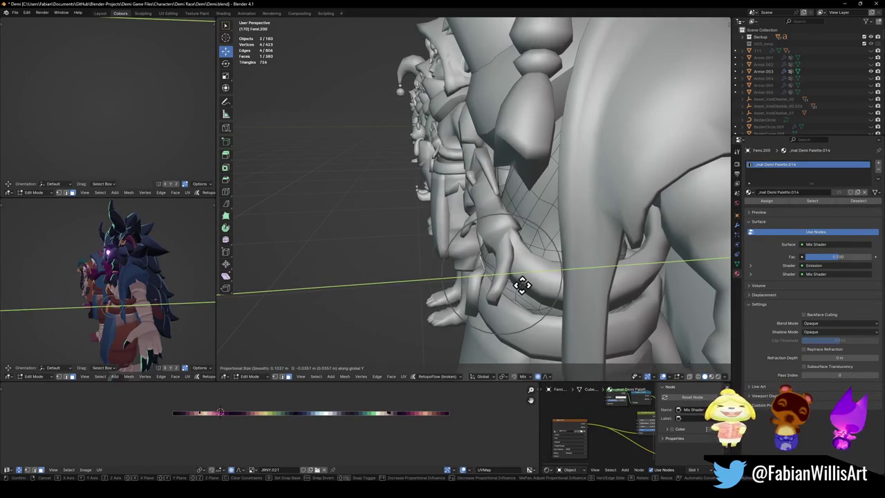
pyautogui.scroll(-6, 537, 283)
pyautogui.scroll(-4, 531, 284)
pyautogui.scroll(2, 528, 286)
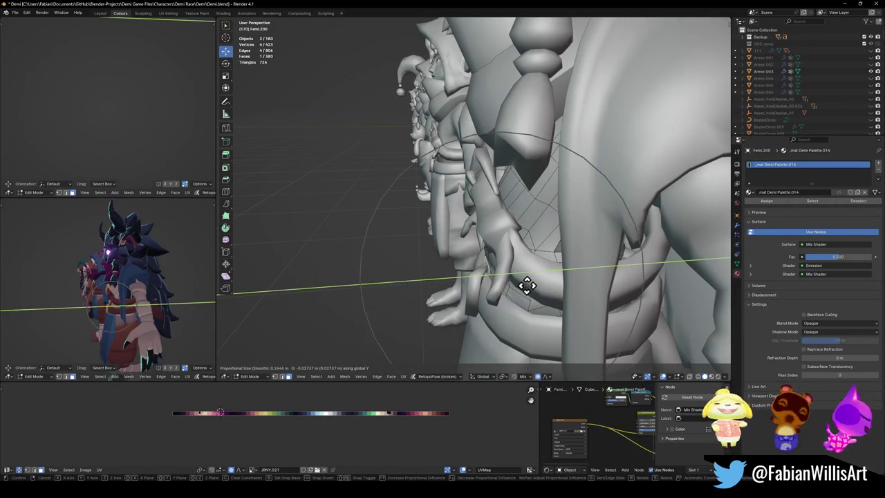
pyautogui.click(527, 287)
pyautogui.scroll(3, 174, 293)
# Select a face of the belly armour and move it along Y
pyautogui.moveTo(168, 296); pyautogui.dragTo(74, 329, button='middle')
pyautogui.moveTo(470, 306)
pyautogui.mouseDown(button='middle')
pyautogui.moveTo(507, 310)
pyautogui.moveTo(533, 328)
pyautogui.moveTo(629, 322)
pyautogui.moveTo(609, 308)
pyautogui.moveTo(488, 283)
pyautogui.moveTo(477, 295)
pyautogui.mouseUp(button='middle')
pyautogui.scroll(3, 477, 295)
pyautogui.scroll(3, 399, 227)
pyautogui.moveTo(399, 227)
pyautogui.mouseDown(button='middle')
pyautogui.moveTo(438, 196)
pyautogui.moveTo(481, 236)
pyautogui.moveTo(485, 154)
pyautogui.mouseUp(button='middle')
pyautogui.click(484, 166)
pyautogui.scroll(5, 488, 166)
pyautogui.scroll(-5, 480, 153)
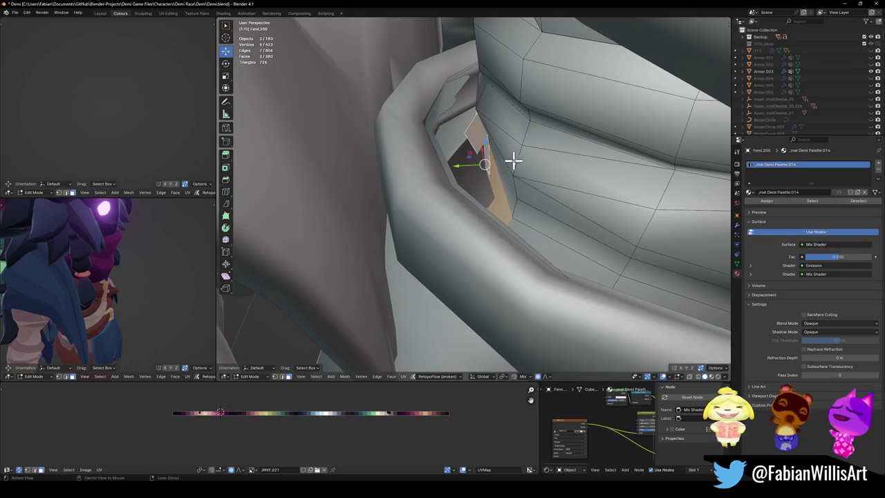
pyautogui.press('g')
pyautogui.press('y')
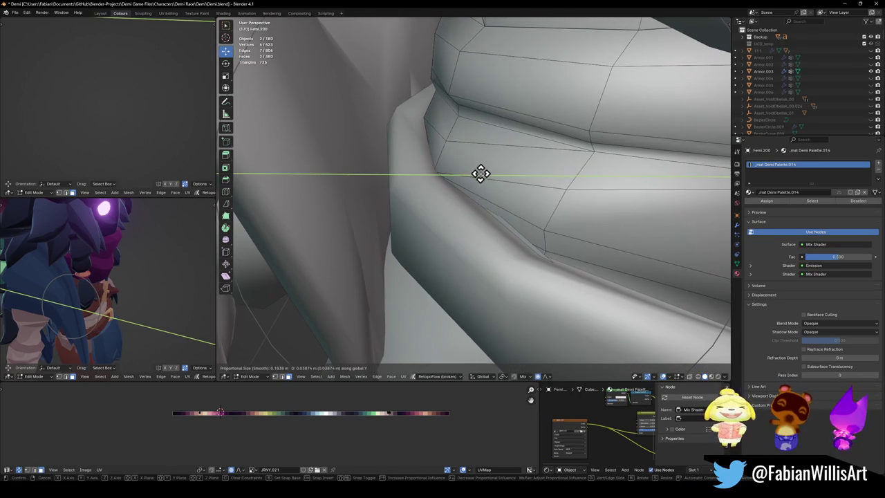
pyautogui.click(482, 174)
# Slide the armour vertices along the global X axis
pyautogui.moveTo(482, 174)
pyautogui.mouseDown(button='middle')
pyautogui.moveTo(539, 213)
pyautogui.moveTo(456, 247)
pyautogui.mouseUp(button='middle')
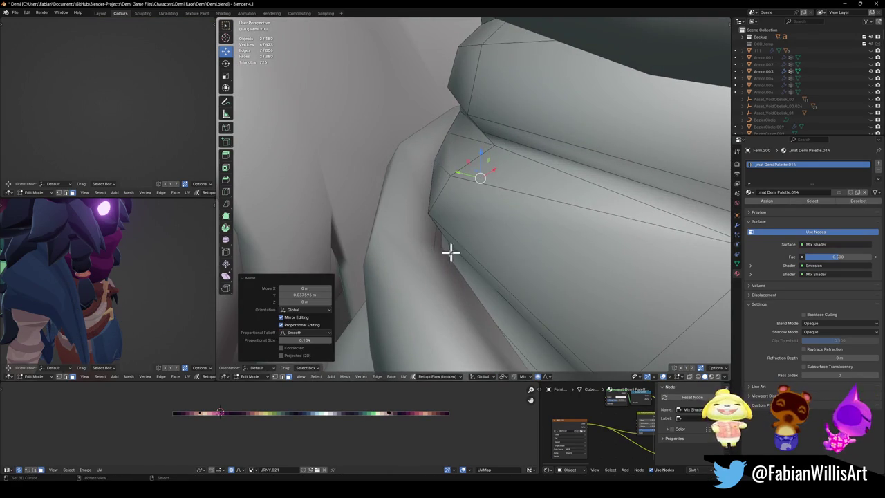
pyautogui.scroll(-3, 34, 318)
pyautogui.moveTo(44, 311); pyautogui.dragTo(100, 319, button='middle')
pyautogui.moveTo(525, 229)
pyautogui.mouseDown(button='middle')
pyautogui.moveTo(627, 222)
pyautogui.moveTo(518, 213)
pyautogui.moveTo(552, 225)
pyautogui.mouseUp(button='middle')
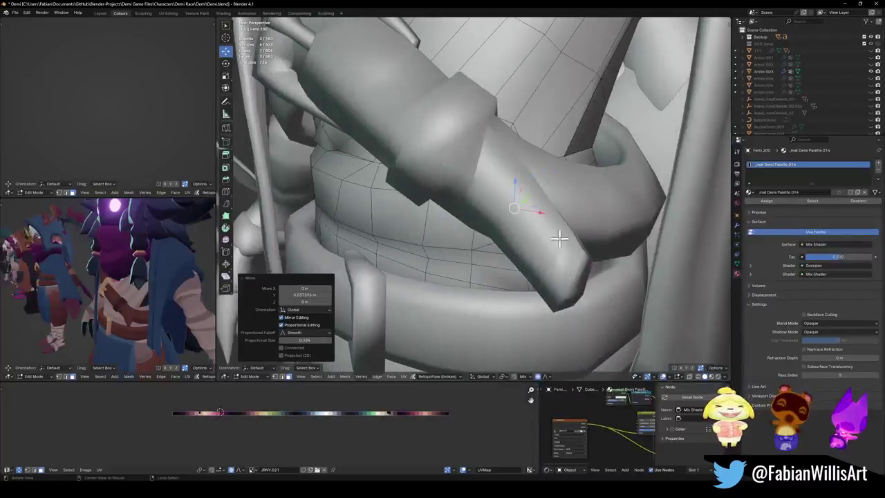
pyautogui.moveTo(600, 265)
pyautogui.mouseDown(button='middle')
pyautogui.moveTo(556, 227)
pyautogui.moveTo(423, 242)
pyautogui.moveTo(407, 231)
pyautogui.mouseUp(button='middle')
pyautogui.scroll(-4, 415, 235)
pyautogui.press('g')
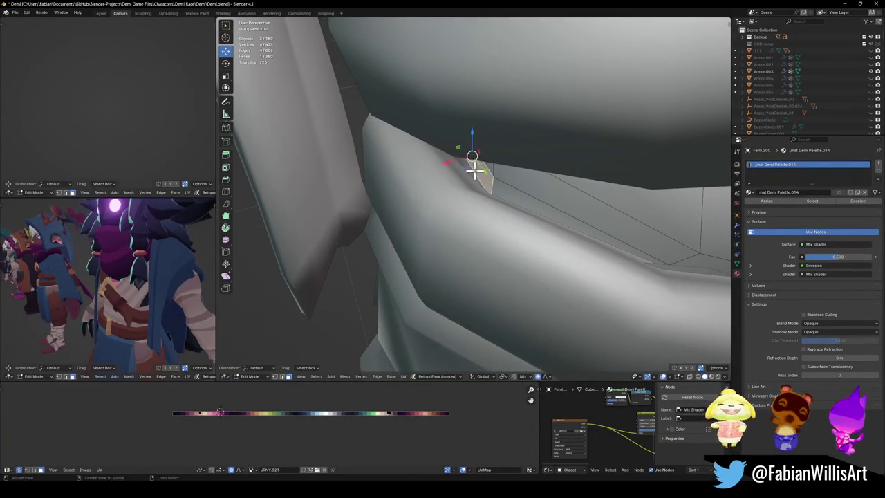
pyautogui.press('x')
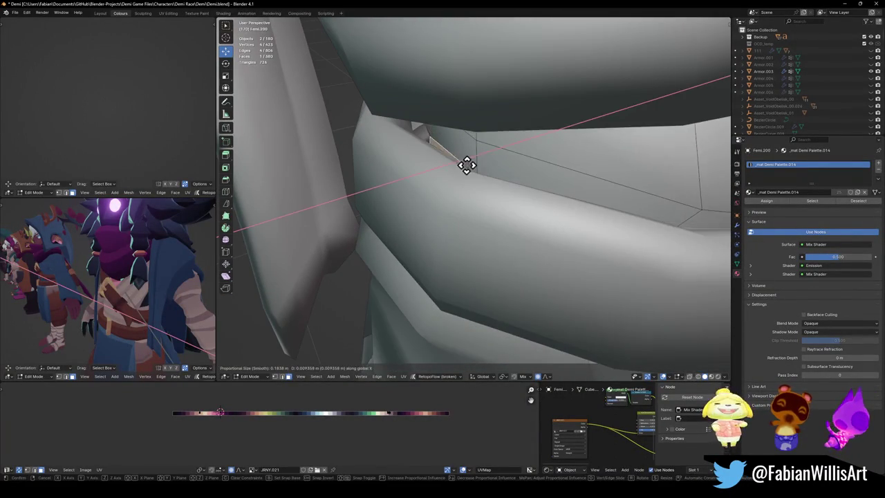
pyautogui.moveTo(463, 166); pyautogui.dragTo(451, 162, button='middle')
pyautogui.moveTo(397, 123); pyautogui.dragTo(420, 138, button='middle')
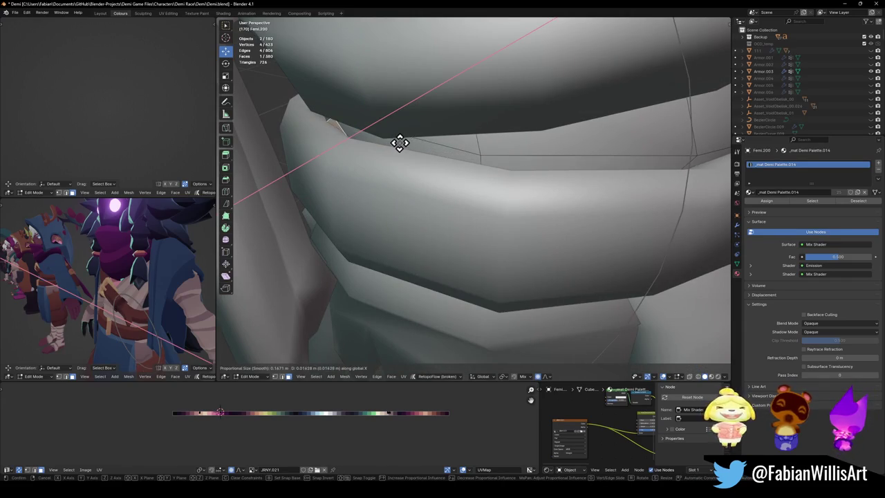
pyautogui.click(399, 142)
# Make a small proportional move of the belt vertices along X
pyautogui.moveTo(601, 193)
pyautogui.mouseDown(button='middle')
pyautogui.moveTo(514, 189)
pyautogui.moveTo(547, 178)
pyautogui.moveTo(452, 189)
pyautogui.moveTo(490, 197)
pyautogui.moveTo(339, 218)
pyautogui.mouseUp(button='middle')
pyautogui.scroll(2, 453, 187)
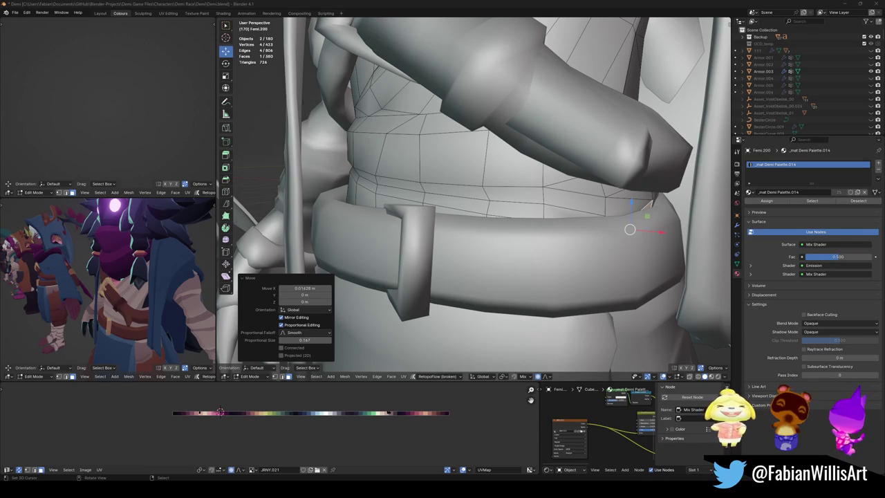
pyautogui.moveTo(361, 177)
pyautogui.mouseDown(button='middle')
pyautogui.moveTo(395, 251)
pyautogui.moveTo(450, 224)
pyautogui.moveTo(498, 227)
pyautogui.moveTo(500, 236)
pyautogui.moveTo(405, 229)
pyautogui.moveTo(484, 239)
pyautogui.mouseUp(button='middle')
pyautogui.press('g')
pyautogui.press('x')
pyautogui.click(478, 227)
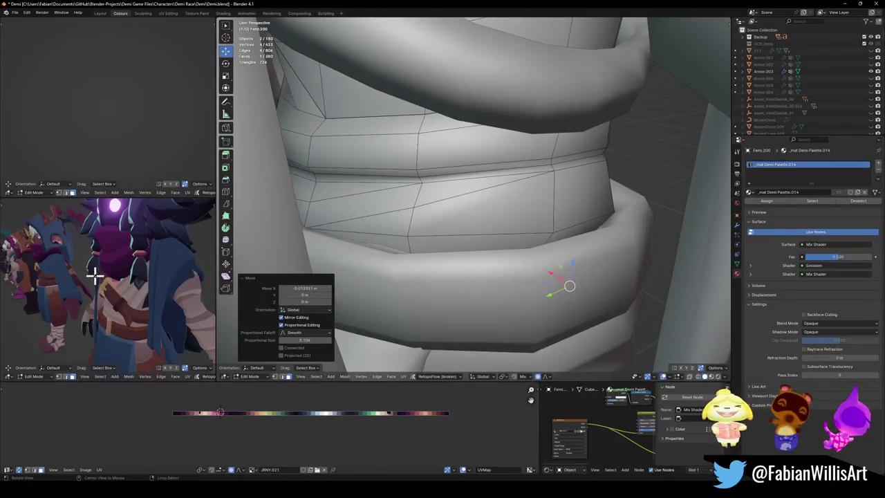
pyautogui.moveTo(118, 253); pyautogui.dragTo(135, 283, button='middle')
pyautogui.scroll(-3, 131, 287)
pyautogui.scroll(-2, 143, 292)
pyautogui.scroll(-1, 141, 292)
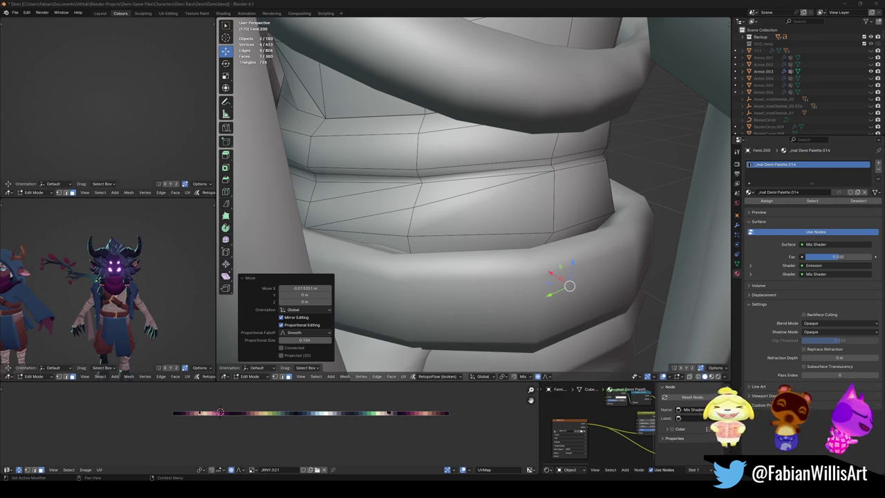
# Save the file and maximize the character preview viewport to full screen
pyautogui.moveTo(121, 296)
pyautogui.mouseDown(button='middle')
pyautogui.moveTo(172, 286)
pyautogui.moveTo(138, 298)
pyautogui.mouseUp(button='middle')
pyautogui.hotkey('ctrl', 's')
pyautogui.hotkey('ctrl', 'space')
pyautogui.scroll(-3, 564, 248)
pyautogui.moveTo(564, 247)
pyautogui.mouseDown(button='middle')
pyautogui.moveTo(519, 289)
pyautogui.moveTo(450, 288)
pyautogui.moveTo(518, 262)
pyautogui.moveTo(480, 297)
pyautogui.moveTo(490, 270)
pyautogui.moveTo(477, 250)
pyautogui.moveTo(512, 281)
pyautogui.moveTo(569, 295)
pyautogui.moveTo(561, 309)
pyautogui.mouseUp(button='middle')
pyautogui.scroll(5, 502, 276)
# In Object Mode, add a Mirror modifier and apply rotation and scale
pyautogui.scroll(-2, 561, 309)
pyautogui.scroll(-4, 537, 278)
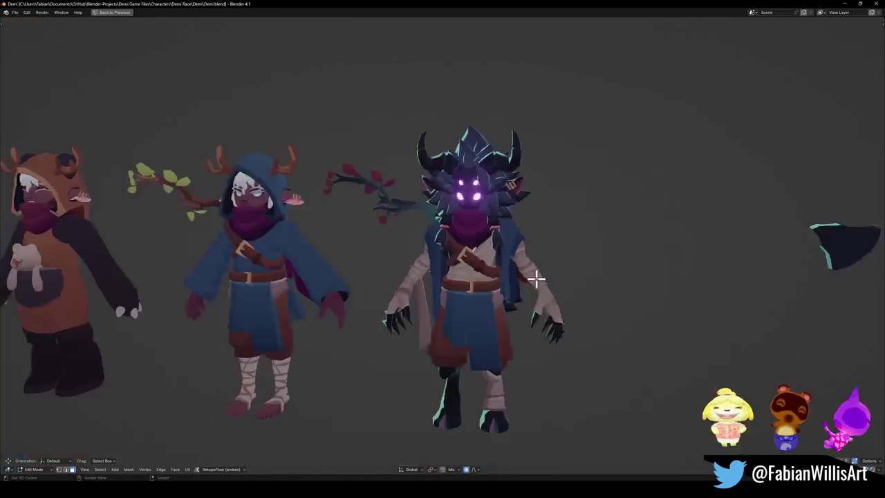
pyautogui.scroll(-2, 562, 278)
pyautogui.scroll(2, 525, 285)
pyautogui.press('Tab')
pyautogui.press('q')
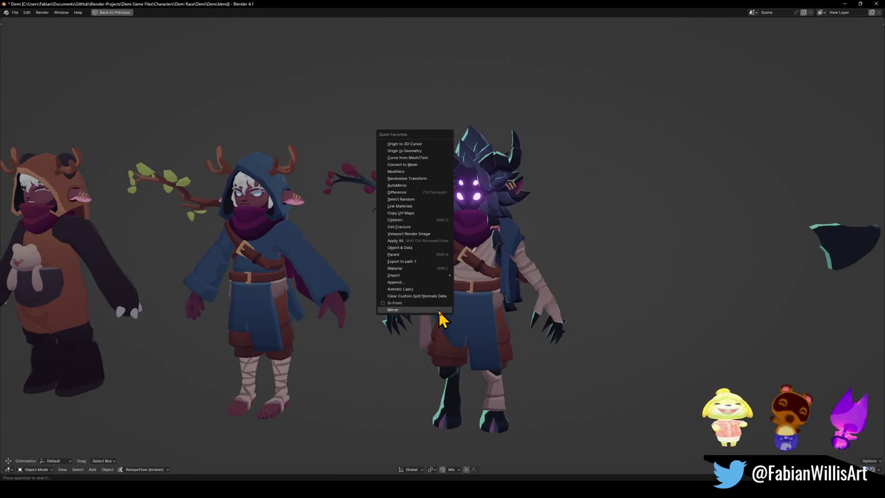
pyautogui.click(440, 311)
pyautogui.hotkey('ctrl', 'a')
pyautogui.click(440, 310)
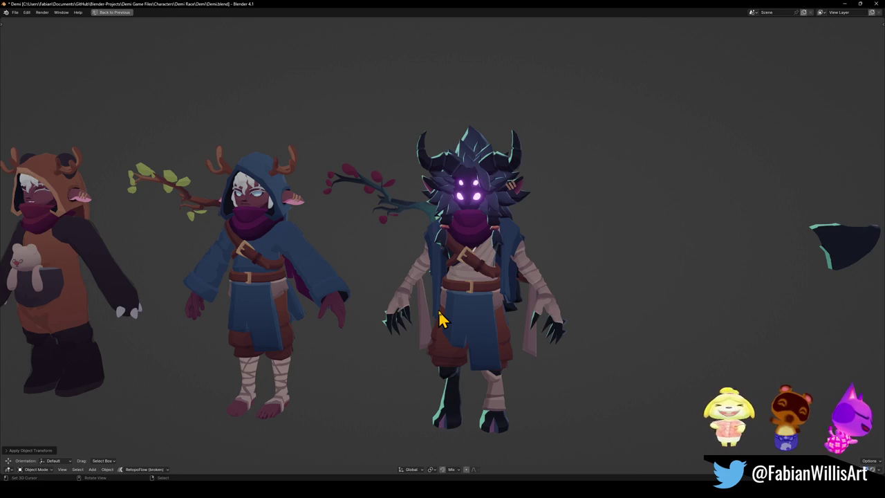
# Save the character file while orbiting to view the character lineup from behind
pyautogui.moveTo(530, 312)
pyautogui.mouseDown(button='middle')
pyautogui.moveTo(351, 292)
pyautogui.moveTo(450, 286)
pyautogui.moveTo(443, 279)
pyautogui.moveTo(537, 297)
pyautogui.moveTo(507, 292)
pyautogui.moveTo(486, 312)
pyautogui.moveTo(524, 311)
pyautogui.moveTo(509, 312)
pyautogui.mouseUp(button='middle')
pyautogui.scroll(-2, 543, 301)
pyautogui.scroll(4, 496, 301)
pyautogui.hotkey('ctrl', 's')
pyautogui.scroll(-5, 487, 304)
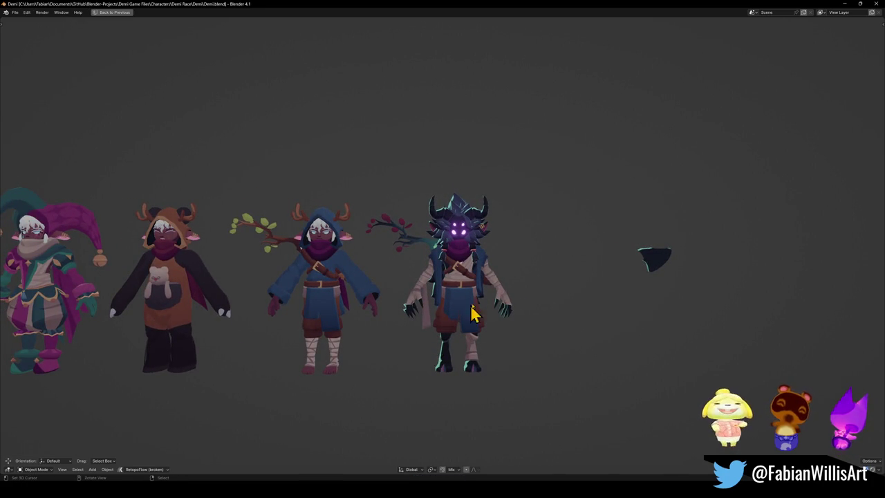
pyautogui.scroll(4, 455, 332)
pyautogui.moveTo(533, 283)
pyautogui.mouseDown(button='middle')
pyautogui.moveTo(350, 283)
pyautogui.moveTo(450, 290)
pyautogui.moveTo(502, 280)
pyautogui.mouseUp(button='middle')
pyautogui.scroll(-5, 501, 280)
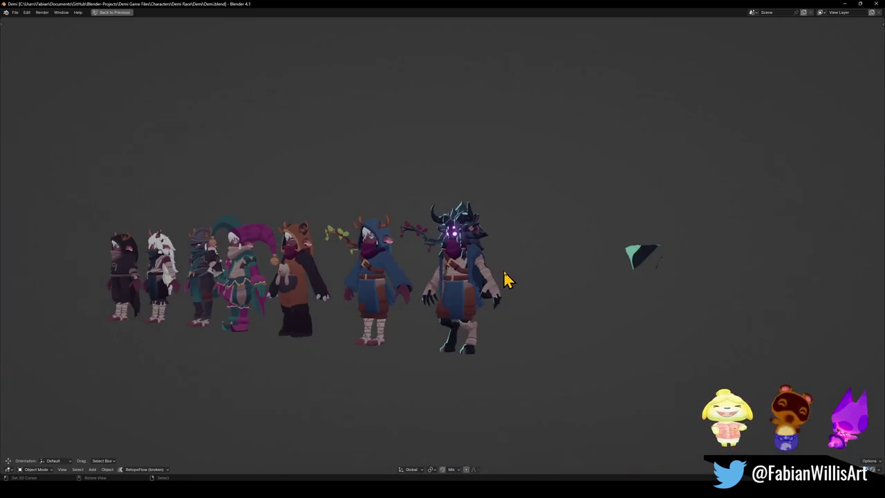
pyautogui.scroll(1, 503, 280)
pyautogui.scroll(1, 491, 310)
pyautogui.scroll(1, 501, 313)
pyautogui.scroll(-2, 460, 287)
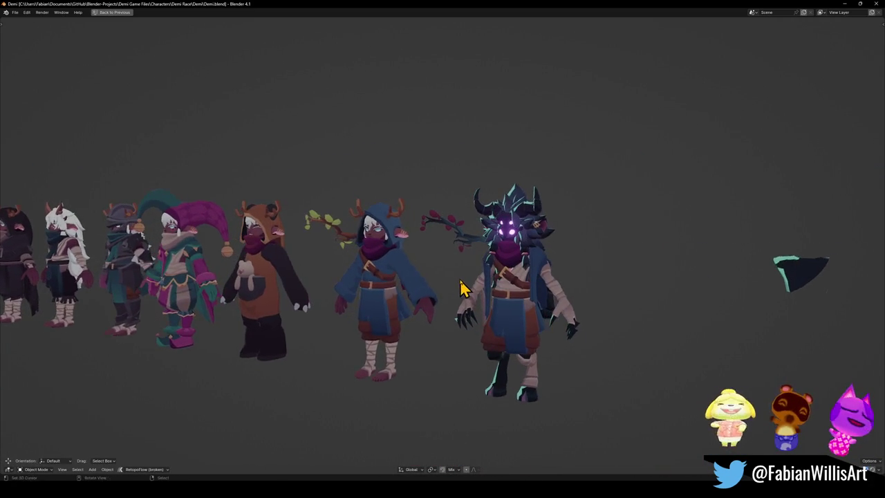
pyautogui.scroll(1, 446, 291)
pyautogui.hotkey('ctrl', 's')
pyautogui.scroll(-2, 448, 287)
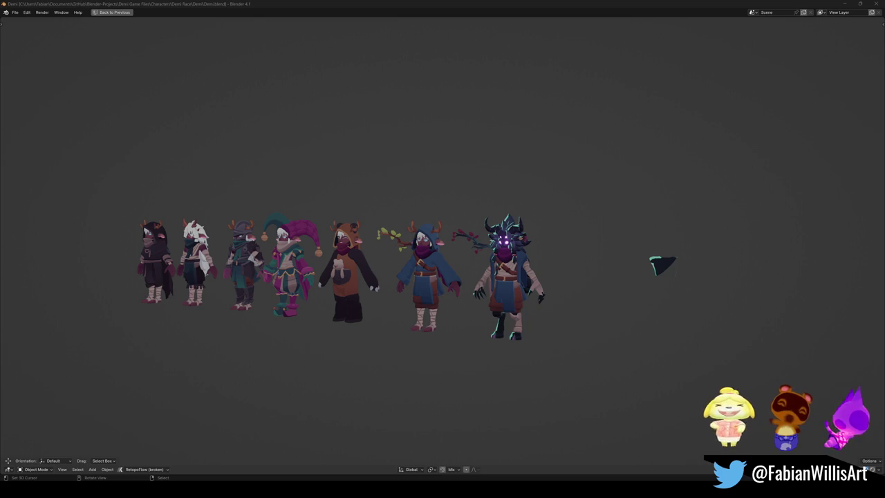
# Save Demi.blend and zoom in on the white-haired character's face
pyautogui.scroll(4, 484, 278)
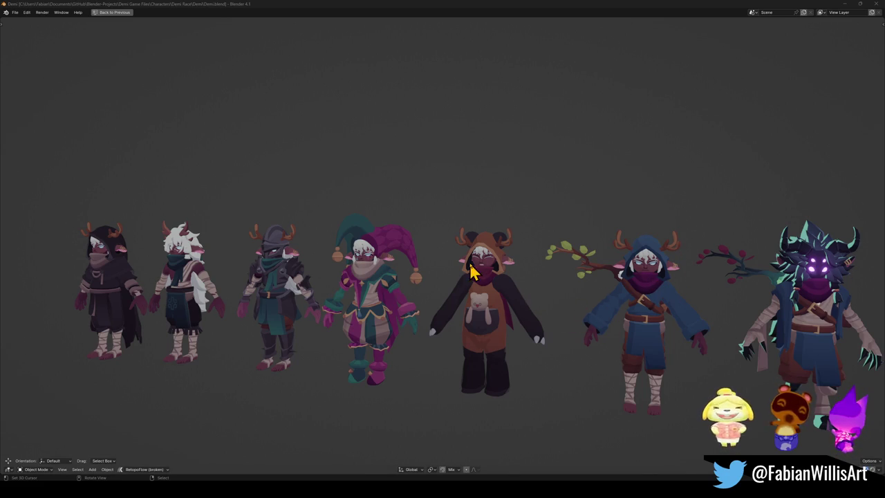
pyautogui.hotkey('ctrl', 's')
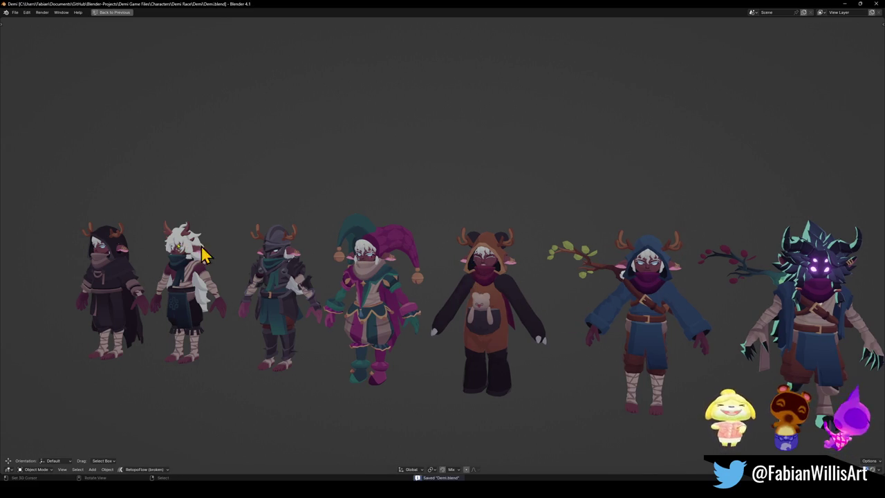
pyautogui.scroll(3, 207, 266)
pyautogui.scroll(2, 374, 290)
pyautogui.scroll(-2, 457, 297)
pyautogui.scroll(3, 458, 297)
pyautogui.scroll(1, 460, 291)
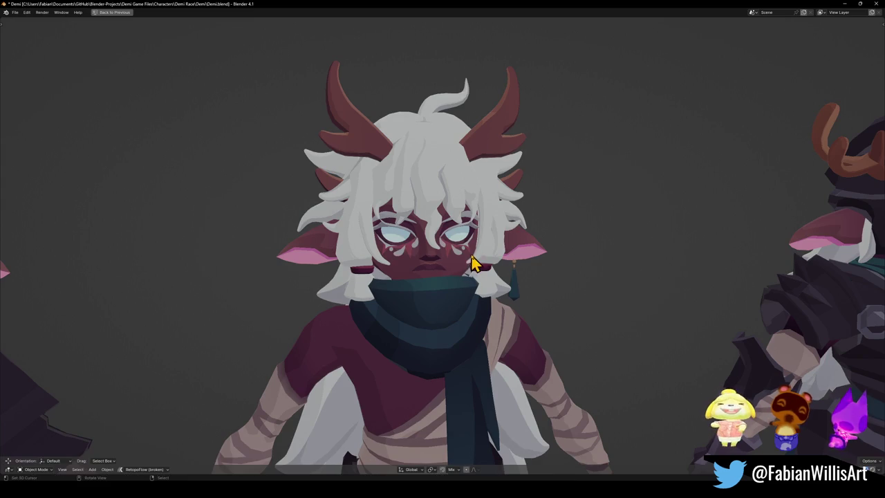
# Cancel the accidental move of the face mesh and zoom back out
pyautogui.rightClick(500, 276)
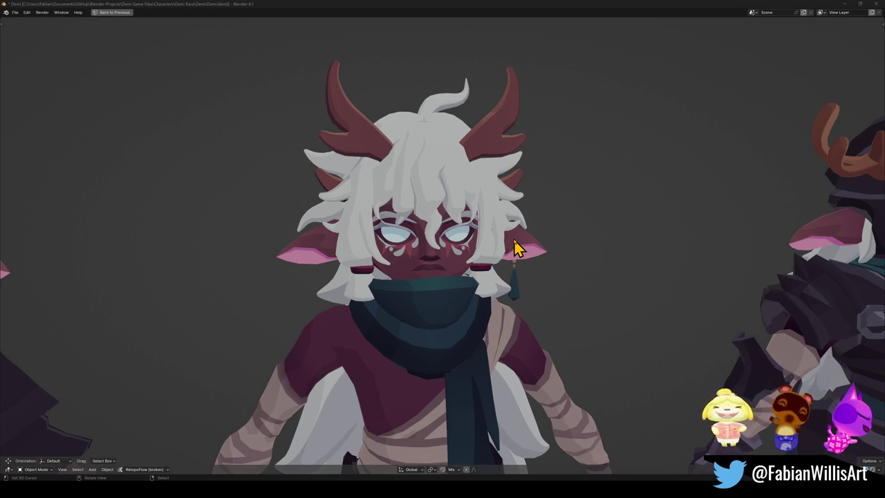
pyautogui.scroll(-6, 516, 250)
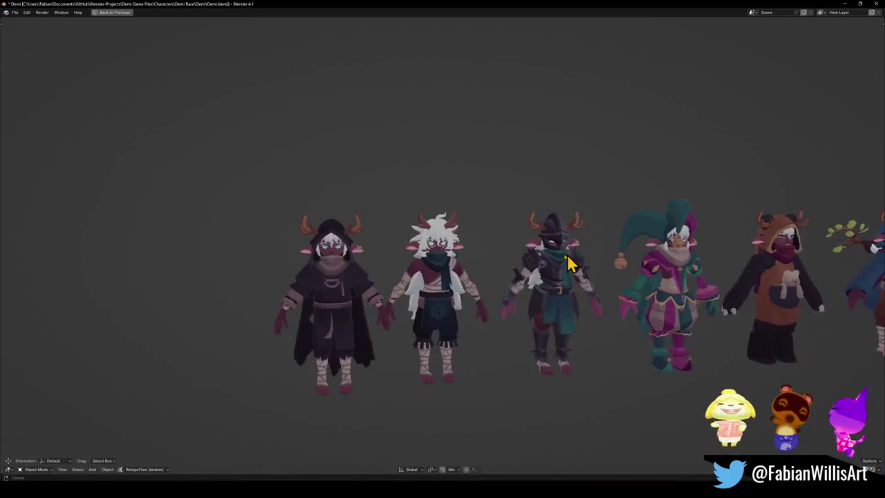
pyautogui.keyDown('ctrl'); pyautogui.scroll(-4, 570, 254); pyautogui.keyUp('ctrl')
pyautogui.keyDown('ctrl'); pyautogui.scroll(-1, 642, 251); pyautogui.keyUp('ctrl')
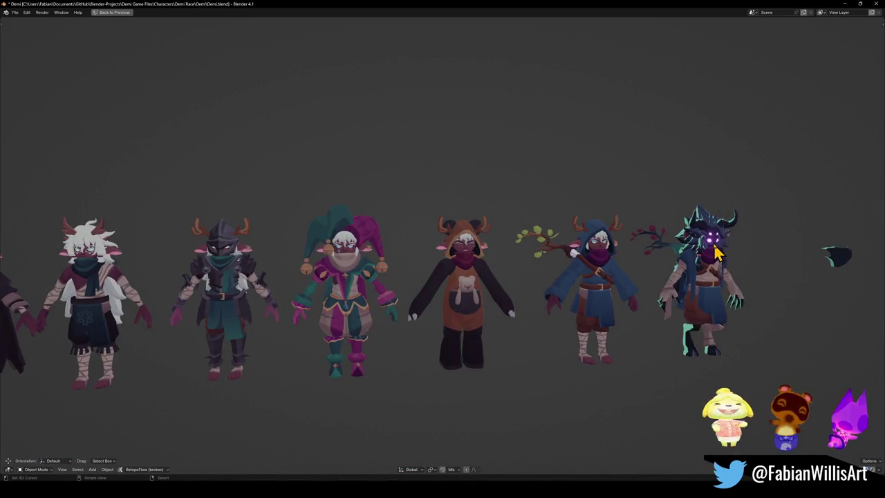
pyautogui.keyDown('ctrl'); pyautogui.scroll(-4, 717, 249); pyautogui.keyUp('ctrl')
pyautogui.scroll(6, 493, 218)
pyautogui.scroll(2, 493, 216)
pyautogui.scroll(1, 458, 247)
# Restore the full workspace layout and save Demi.blend again
pyautogui.hotkey('ctrl', 'space')
pyautogui.scroll(-3, 536, 218)
pyautogui.scroll(-3, 518, 222)
pyautogui.scroll(-2, 482, 198)
pyautogui.scroll(-2, 560, 247)
pyautogui.scroll(4, 497, 228)
pyautogui.hotkey('ctrl', 's')
# Enter Edit Mode on the head mesh and select the right eyeball's linked geometry
pyautogui.click(464, 196)
pyautogui.press('Tab')
pyautogui.scroll(3, 469, 188)
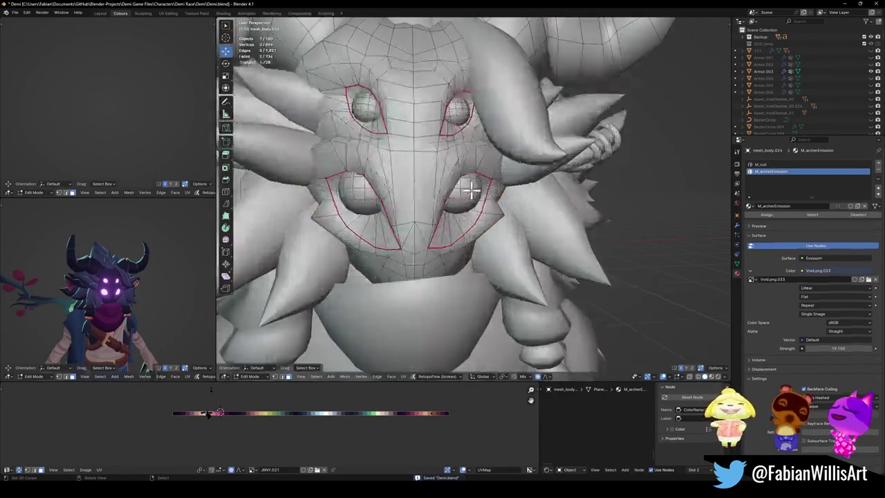
pyautogui.scroll(6, 469, 188)
pyautogui.scroll(1, 484, 201)
pyautogui.scroll(-1, 471, 205)
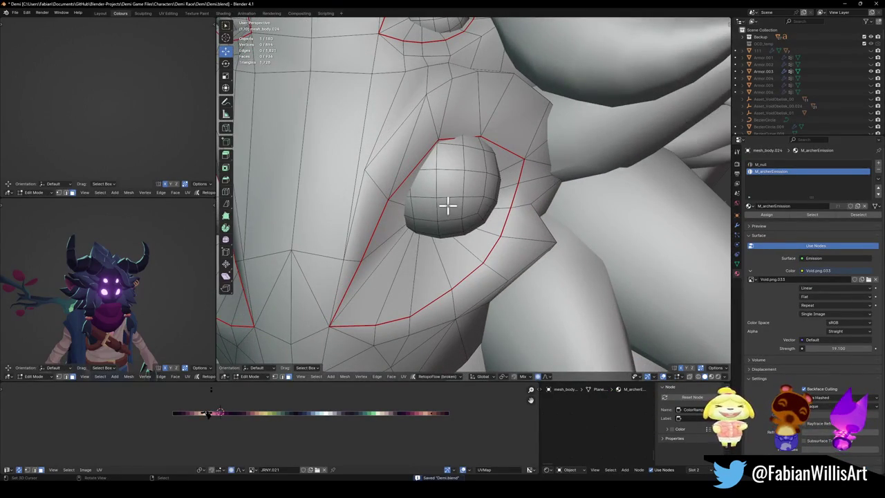
pyautogui.press('l')
pyautogui.press('g')
pyautogui.press('Escape')
pyautogui.hotkey('ctrl', 'z')
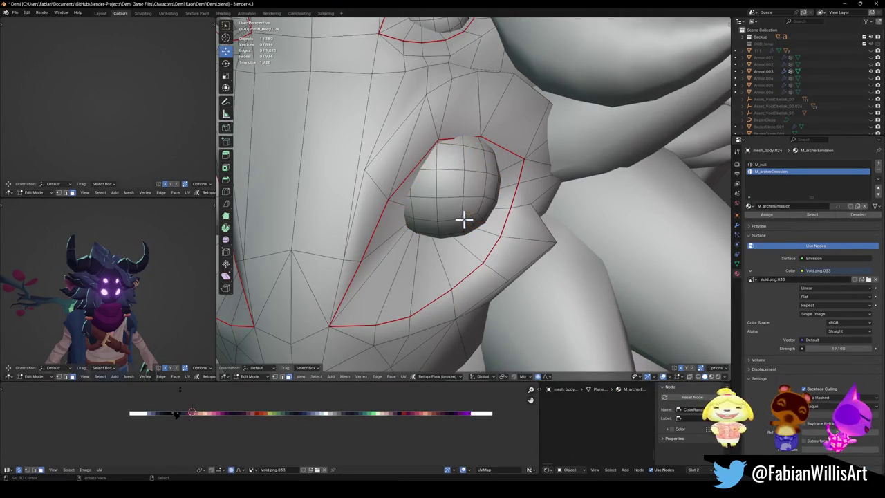
pyautogui.press('l')
# Rotate the selected eyeball freely into its new orientation
pyautogui.press('r')
pyautogui.press('r')
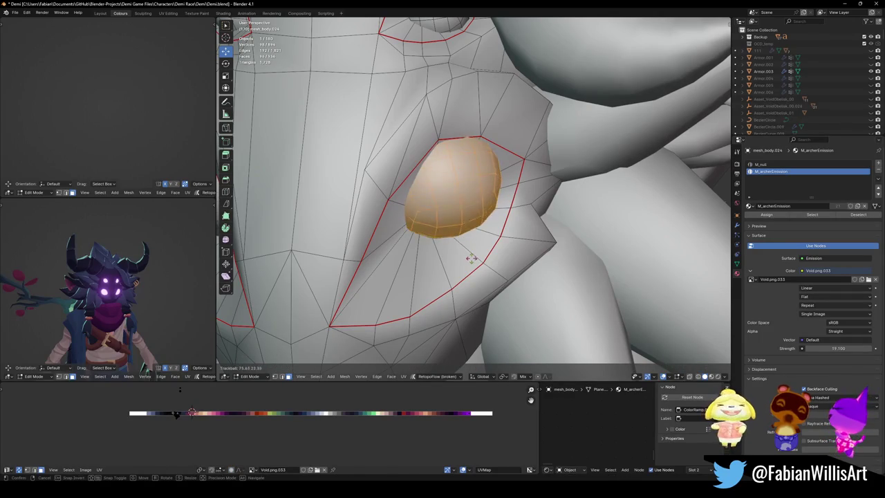
pyautogui.click(471, 271)
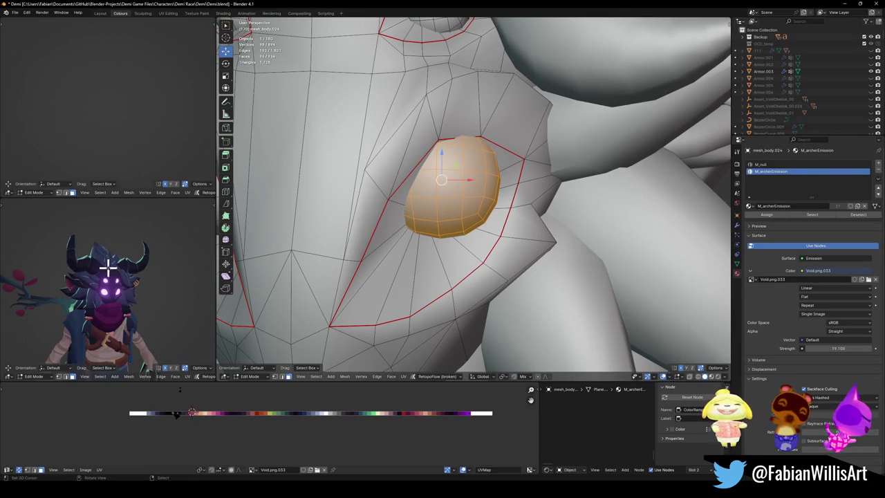
pyautogui.scroll(-5, 107, 274)
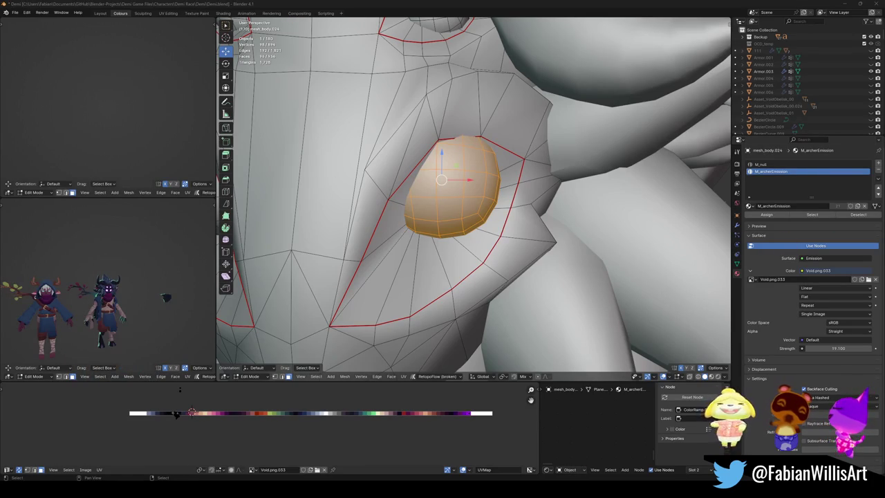
pyautogui.scroll(-5, 348, 289)
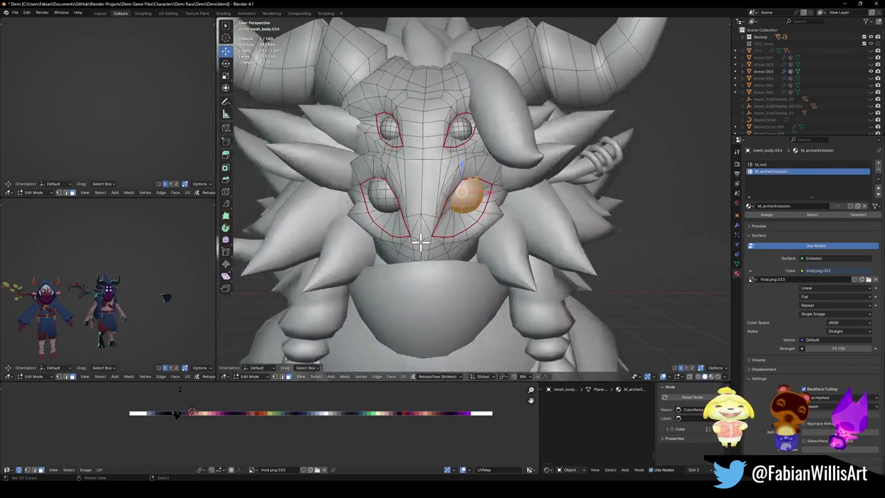
# Return to Object Mode, save Demi.blend and orbit to a side view of the characters
pyautogui.scroll(-3, 418, 253)
pyautogui.scroll(-2, 476, 240)
pyautogui.scroll(-3, 477, 240)
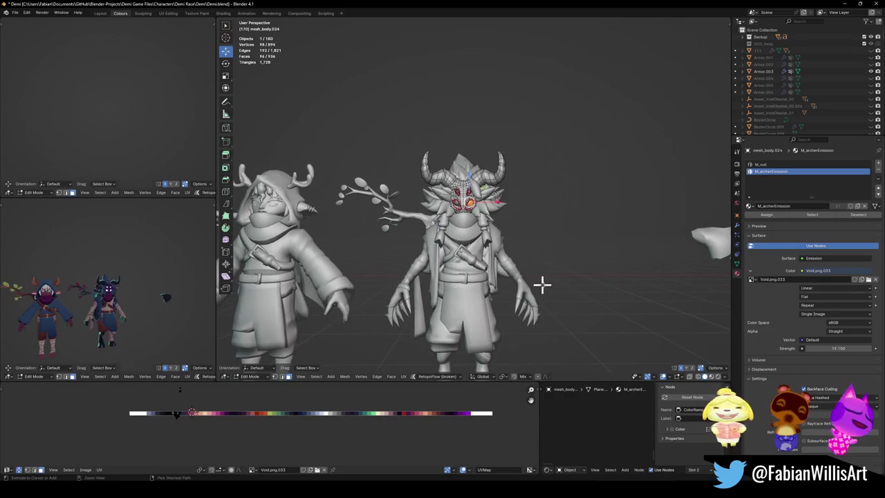
pyautogui.press('Tab')
pyautogui.scroll(-2, 450, 286)
pyautogui.hotkey('ctrl', 's')
pyautogui.moveTo(459, 286)
pyautogui.mouseDown(button='middle')
pyautogui.moveTo(510, 297)
pyautogui.moveTo(321, 313)
pyautogui.mouseUp(button='middle')
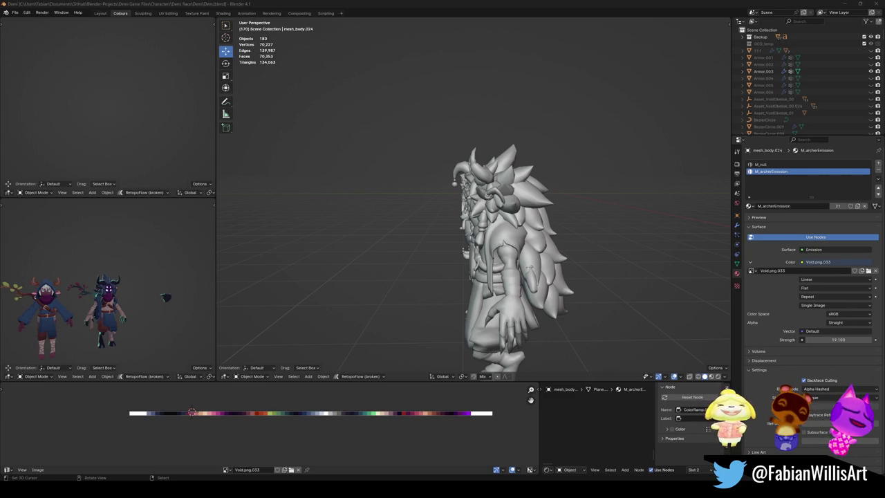
pyautogui.press('super')
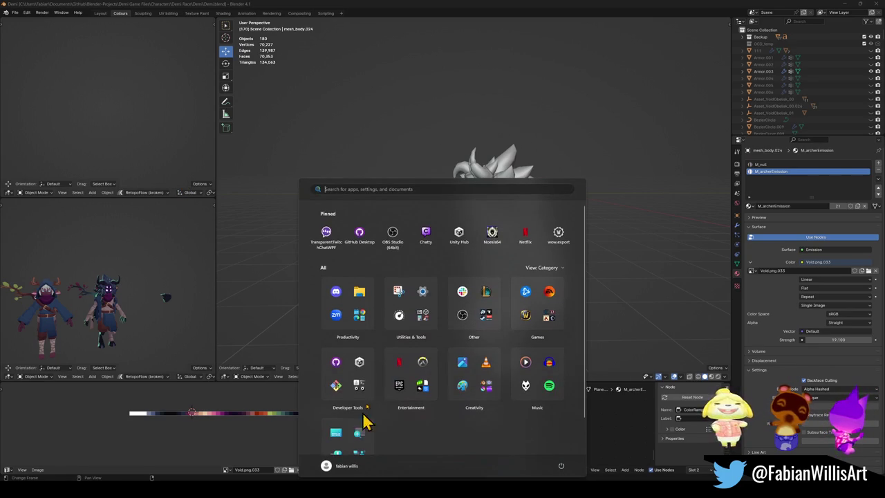
# Launch Unity Hub from its pinned Start menu tile
pyautogui.click(469, 243)
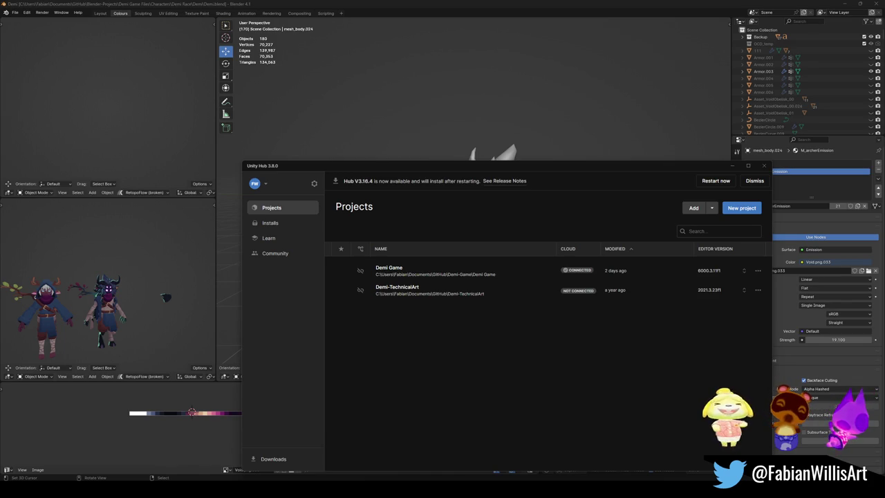
# Open the Demi Game project, minimize Unity Hub, and switch back to Blender
pyautogui.click(447, 277)
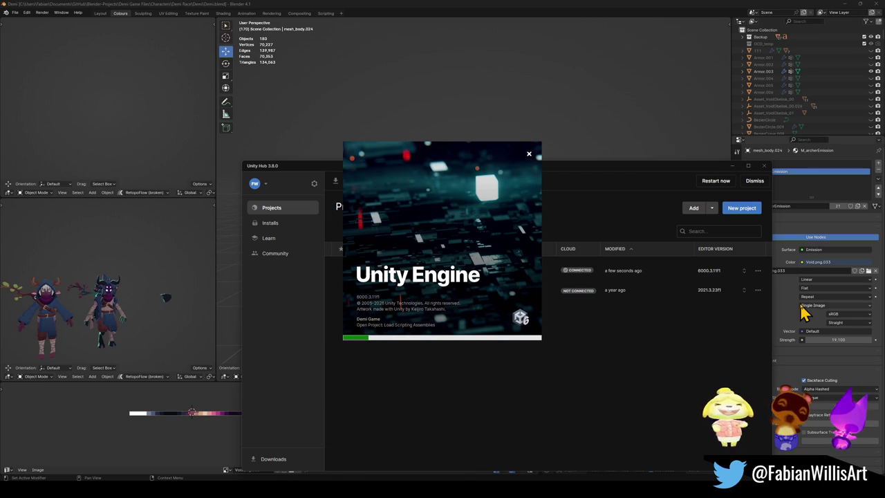
pyautogui.click(735, 169)
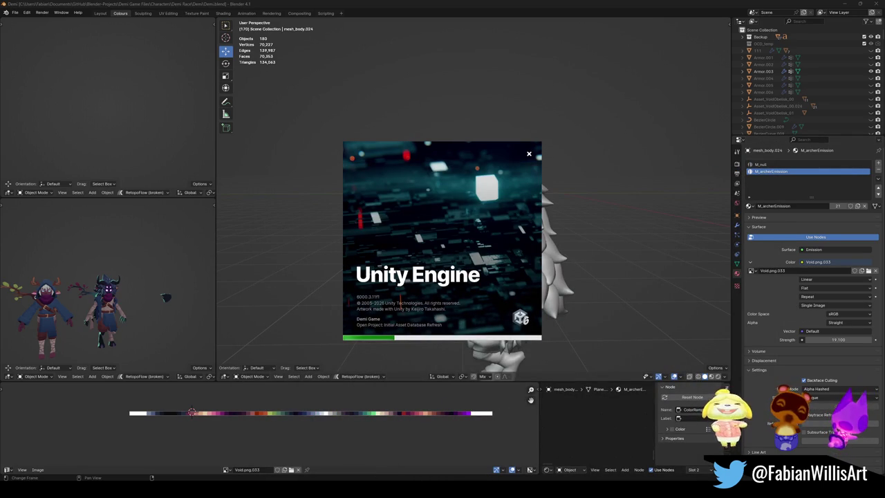
pyautogui.click(536, 462)
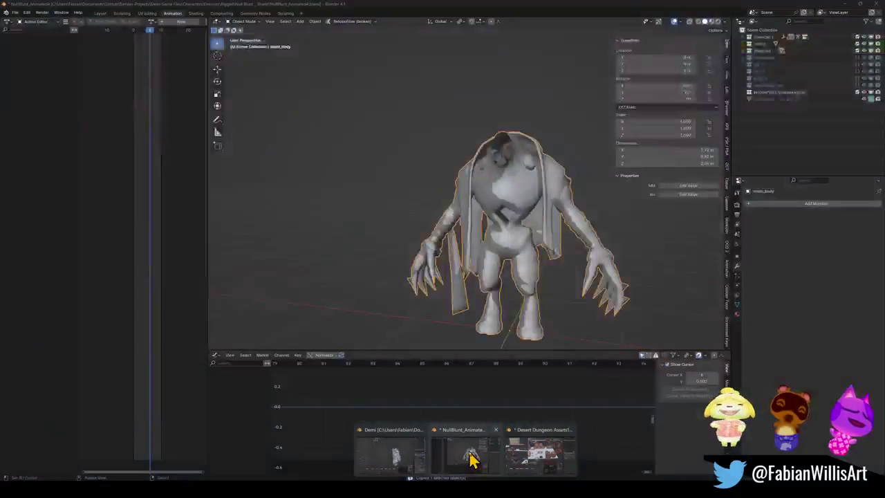
# Open SK CLOCKTOWER INTERIOR FINAL1.blend from the recent files list without saving the current file
pyautogui.click(471, 456)
pyautogui.click(14, 13)
pyautogui.moveTo(32, 34)
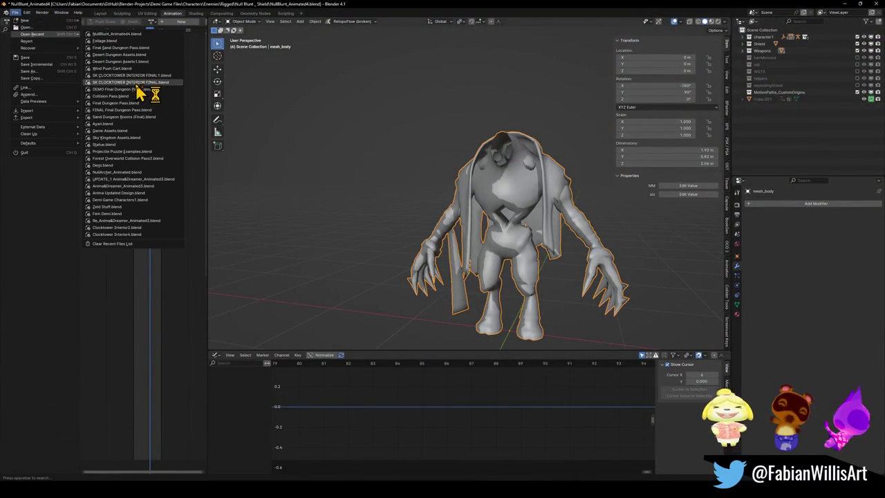
pyautogui.click(161, 77)
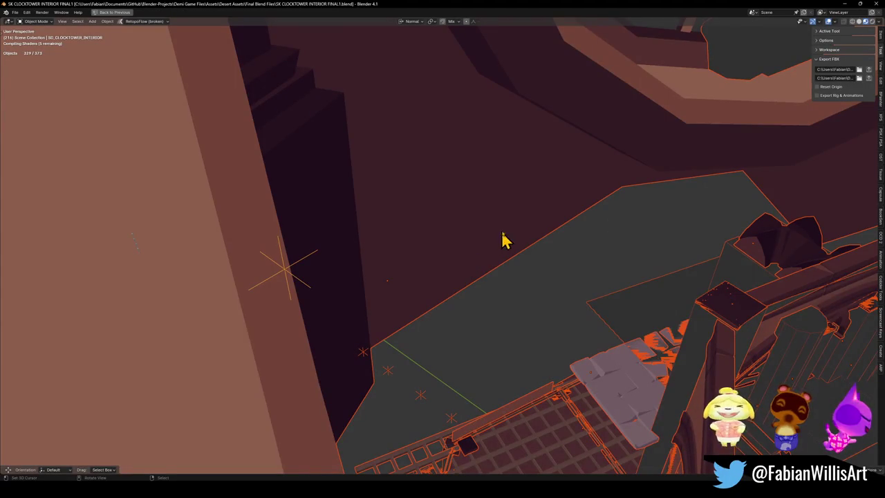
# Frame an overhead view of the balconies and stairs with orbit and Walk navigation, restoring the roof shell
pyautogui.moveTo(643, 297)
pyautogui.mouseDown(button='middle')
pyautogui.moveTo(357, 239)
pyautogui.moveTo(427, 255)
pyautogui.moveTo(442, 300)
pyautogui.moveTo(484, 286)
pyautogui.moveTo(612, 310)
pyautogui.moveTo(493, 293)
pyautogui.moveTo(636, 274)
pyautogui.moveTo(425, 230)
pyautogui.mouseUp(button='middle')
pyautogui.moveTo(444, 222); pyautogui.dragTo(451, 224, button='middle')
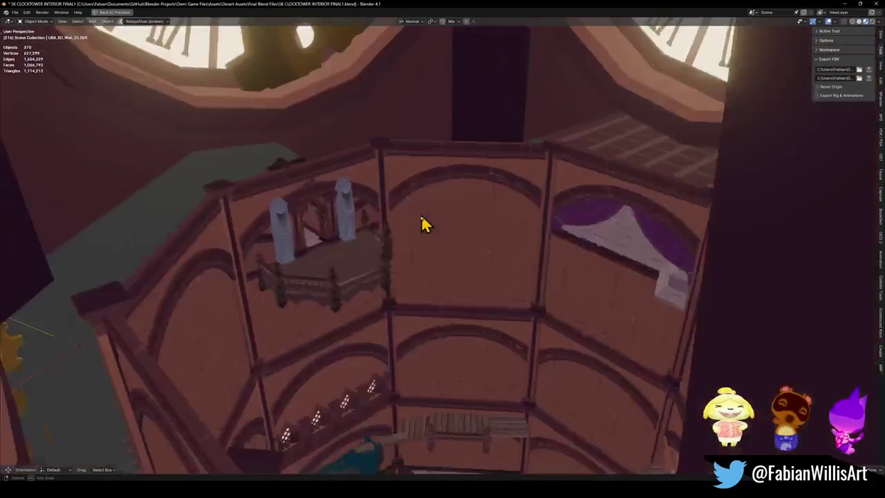
pyautogui.scroll(3, 451, 232)
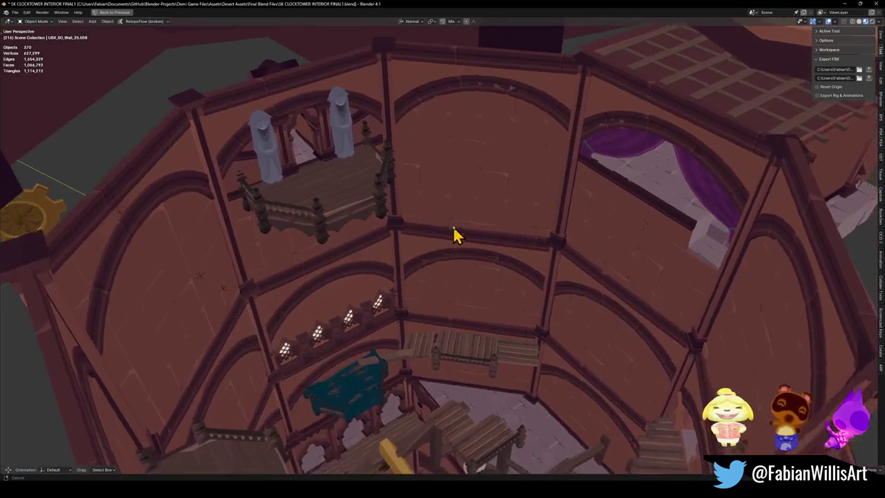
pyautogui.scroll(4, 461, 245)
pyautogui.scroll(4, 437, 198)
pyautogui.scroll(-5, 540, 238)
pyautogui.moveTo(533, 242)
pyautogui.mouseDown(button='middle')
pyautogui.moveTo(553, 266)
pyautogui.moveTo(565, 260)
pyautogui.mouseUp(button='middle')
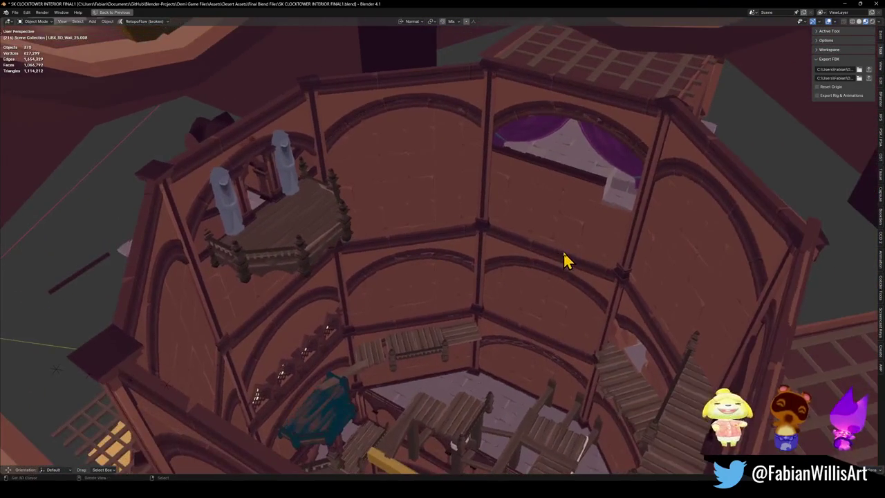
pyautogui.hotkey('shift', '`')
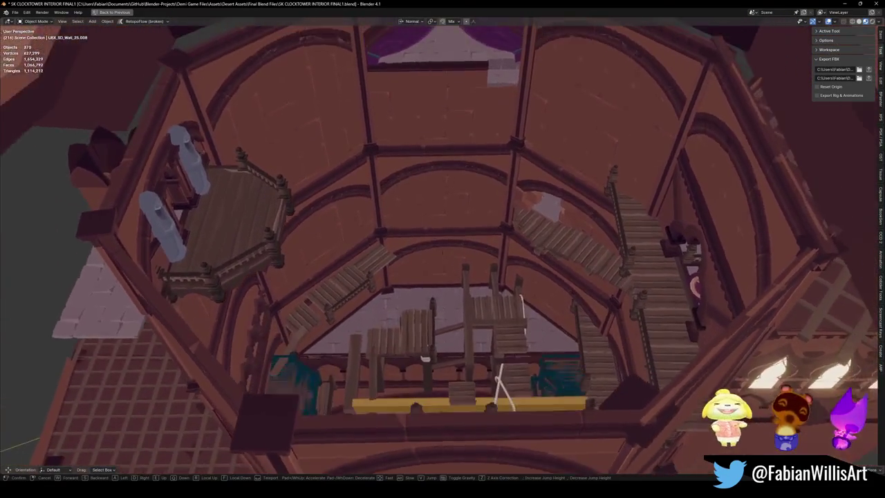
pyautogui.click(442, 212)
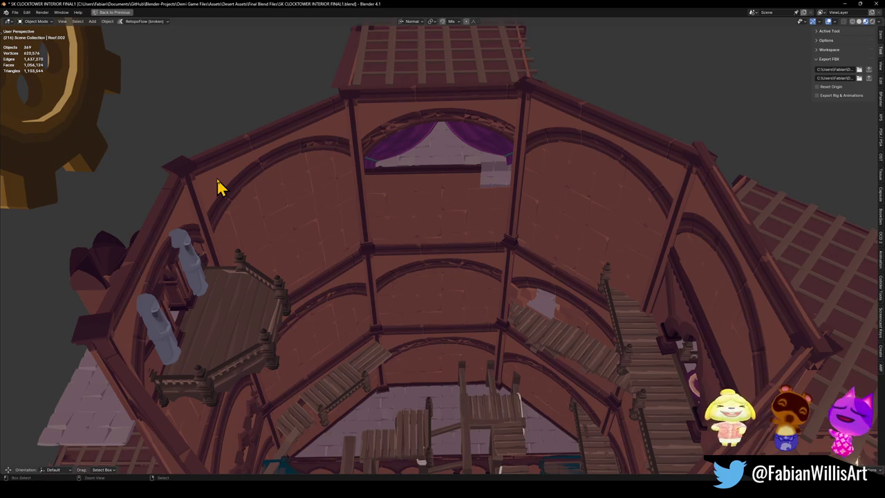
pyautogui.hotkey('ctrl', 'shift', 'z')
pyautogui.hotkey('shift', '`')
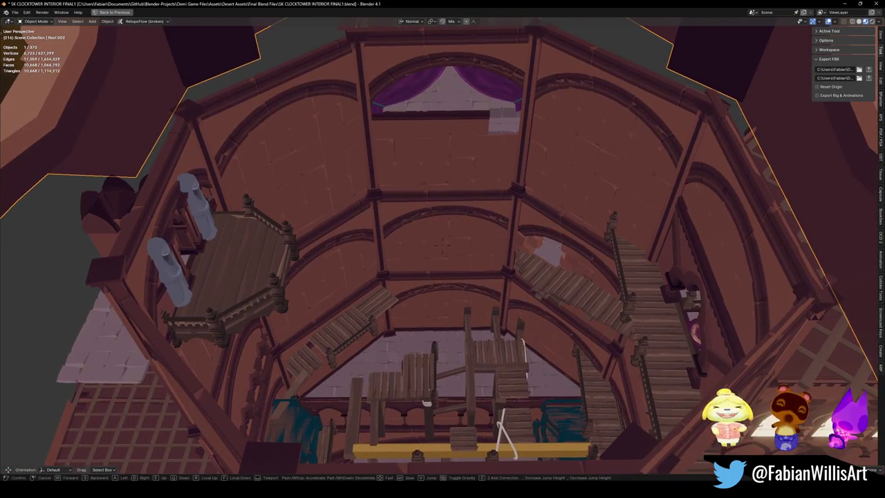
pyautogui.click(442, 245)
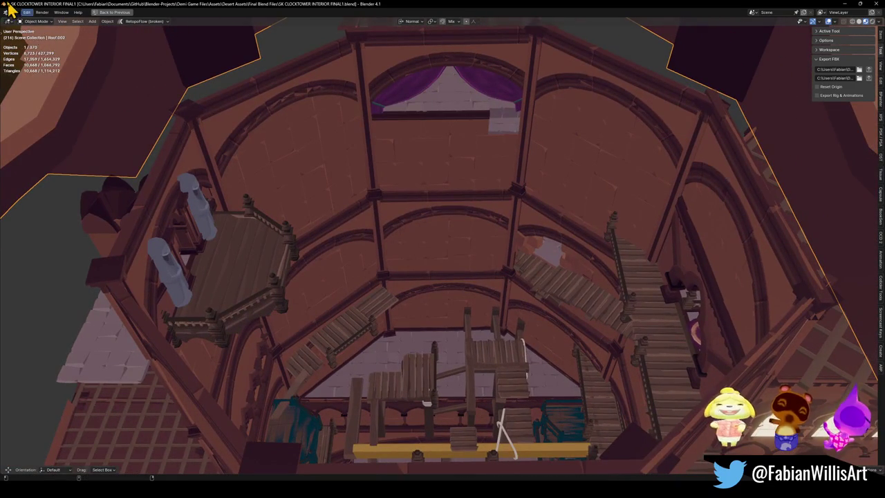
# Snip the full Blender viewport with Win+Shift+S, then start another capture
pyautogui.press('super+shift+s')
pyautogui.moveTo(7, 27); pyautogui.dragTo(881, 470)
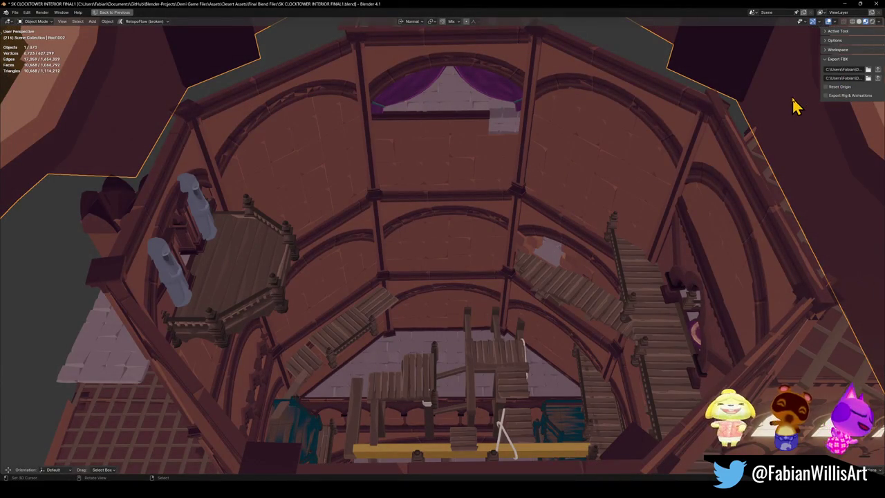
pyautogui.press('super+shift+s')
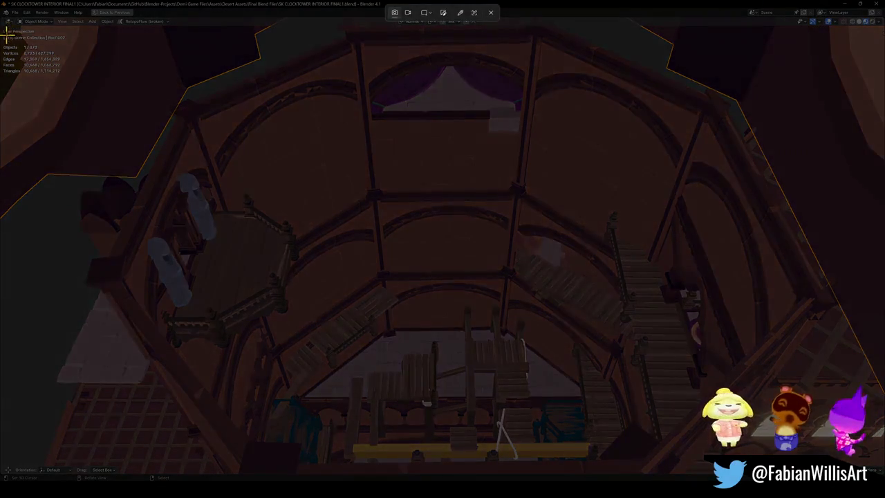
# Capture the whole viewport and open the snip maximized in Snipping Tool
pyautogui.moveTo(3, 27); pyautogui.dragTo(880, 471)
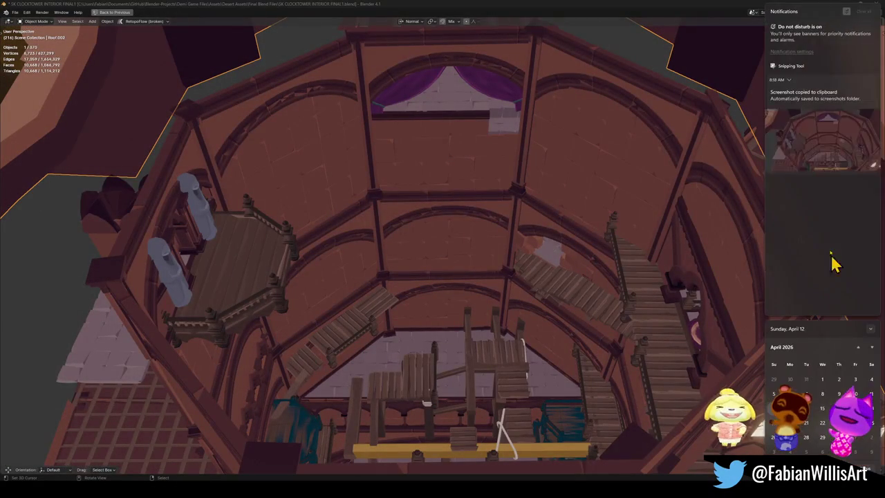
pyautogui.click(841, 138)
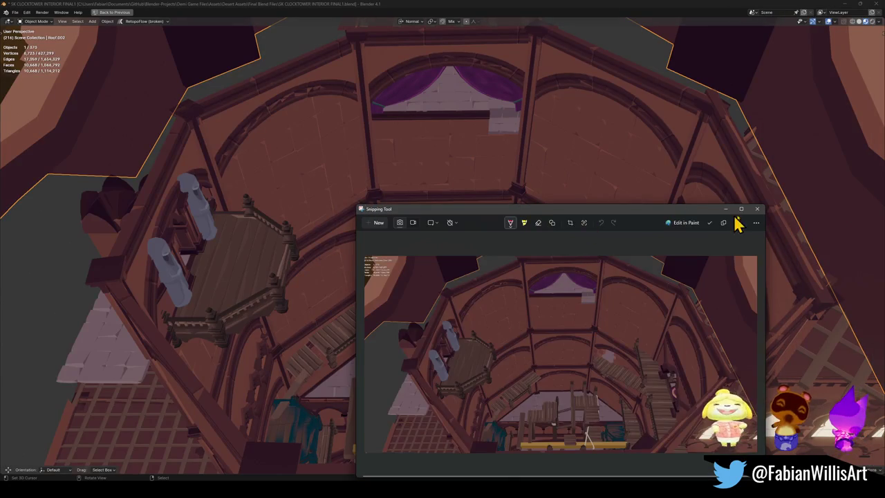
pyautogui.click(741, 209)
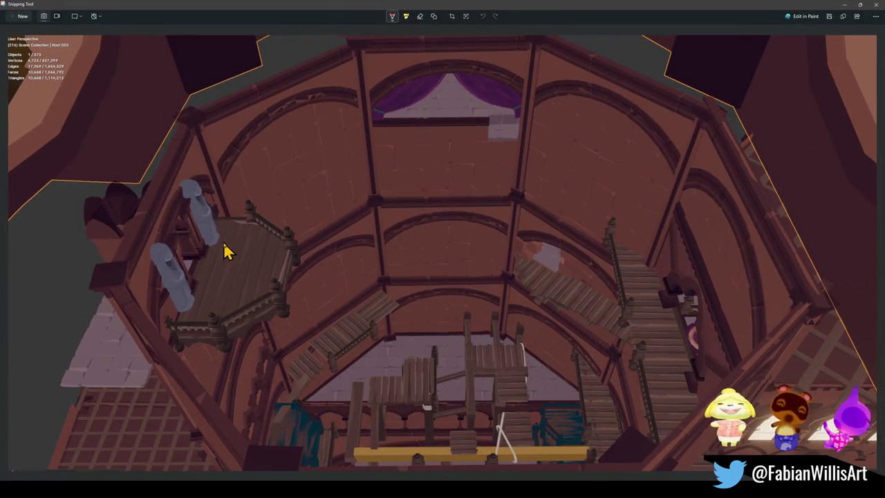
# Mark the capture in red: 'Boss' above the balcony, an x and 'Start' on the staircase
pyautogui.moveTo(204, 258)
pyautogui.mouseDown()
pyautogui.moveTo(192, 272)
pyautogui.moveTo(264, 193)
pyautogui.moveTo(255, 202)
pyautogui.mouseUp()
pyautogui.hotkey('ctrl', 'z')
pyautogui.hotkey('ctrl', 'z')
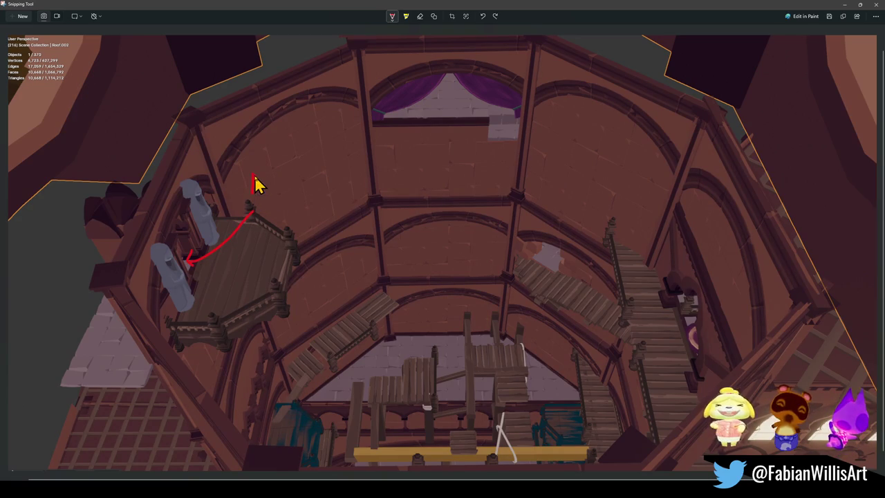
pyautogui.hotkey('ctrl', 'z')
pyautogui.moveTo(251, 167)
pyautogui.mouseDown()
pyautogui.moveTo(253, 188)
pyautogui.moveTo(290, 187)
pyautogui.mouseUp()
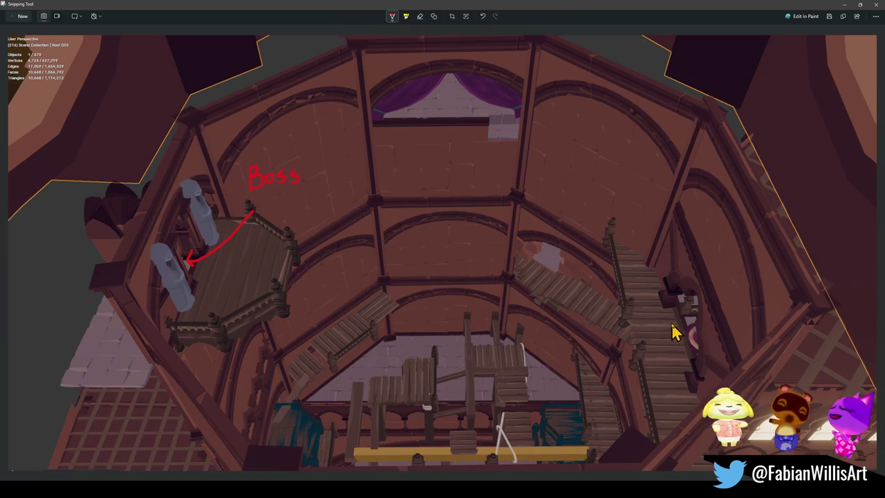
pyautogui.moveTo(660, 323)
pyautogui.mouseDown()
pyautogui.moveTo(672, 331)
pyautogui.moveTo(660, 331)
pyautogui.mouseUp()
pyautogui.moveTo(664, 293)
pyautogui.mouseDown()
pyautogui.moveTo(658, 305)
pyautogui.moveTo(698, 290)
pyautogui.mouseUp()
pyautogui.click(698, 297)
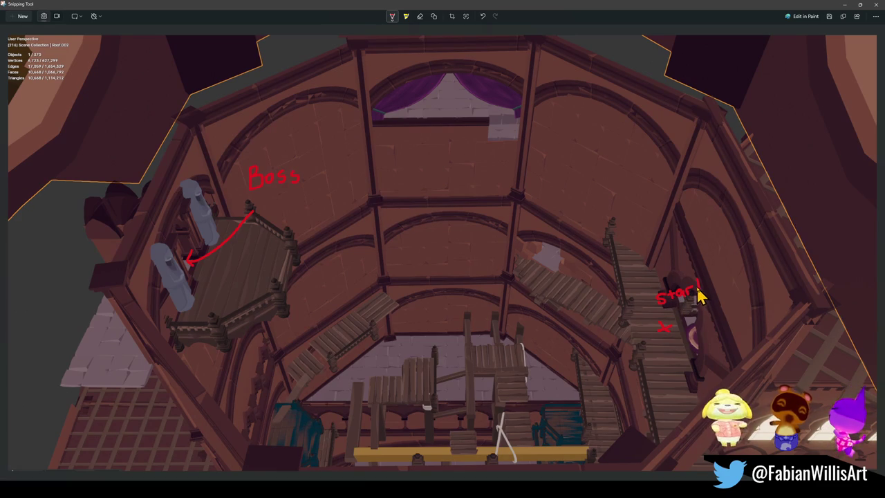
pyautogui.moveTo(693, 285); pyautogui.dragTo(707, 282)
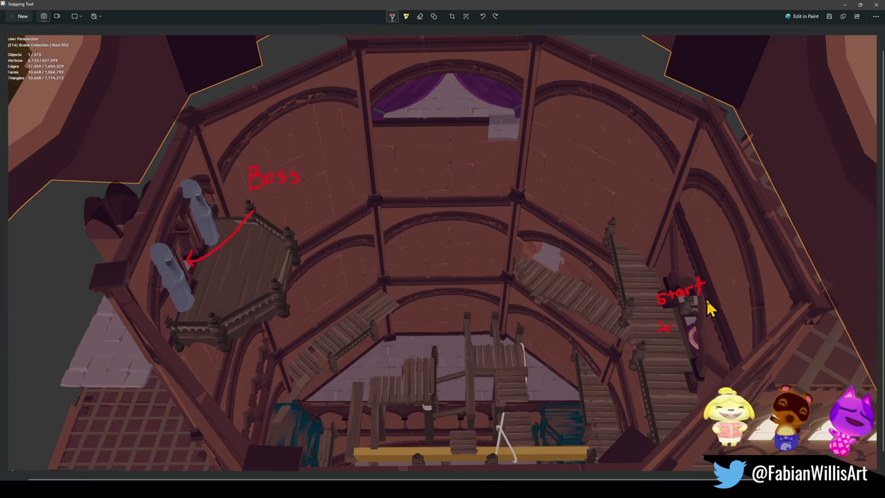
# Minimize Snipping Tool to reveal the Unity Demi Game editor
pyautogui.press('super')
pyautogui.click(390, 95)
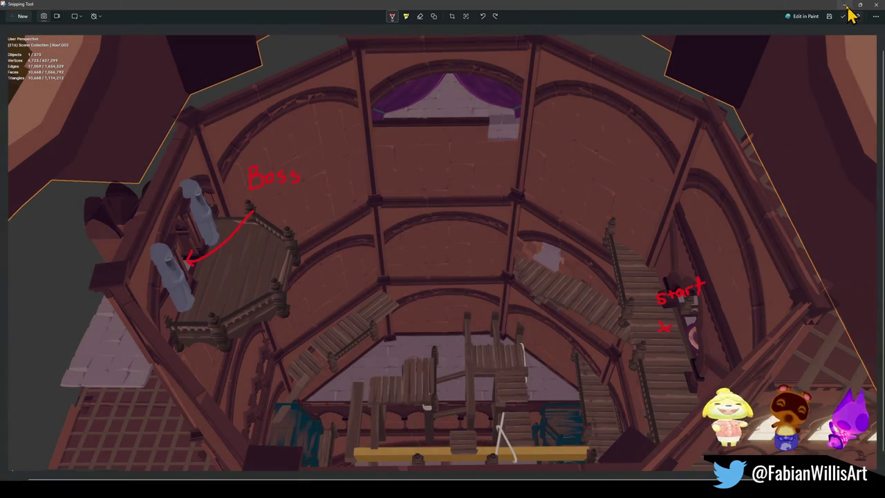
pyautogui.click(846, 5)
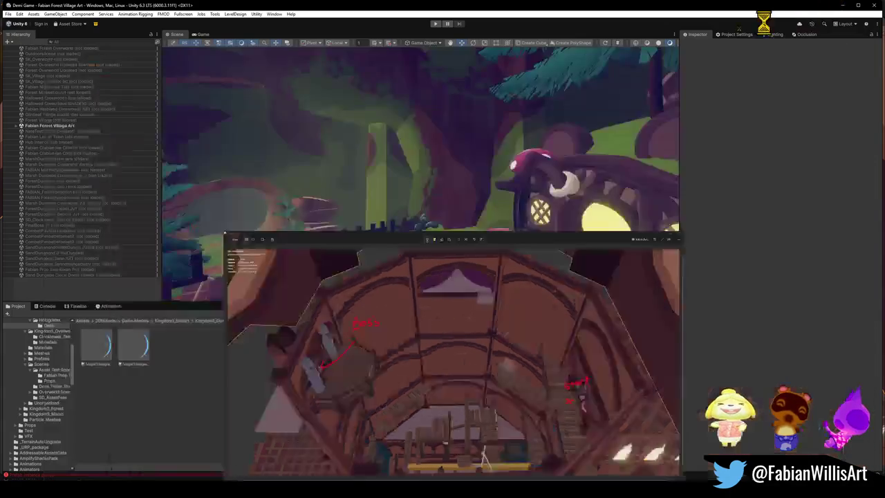
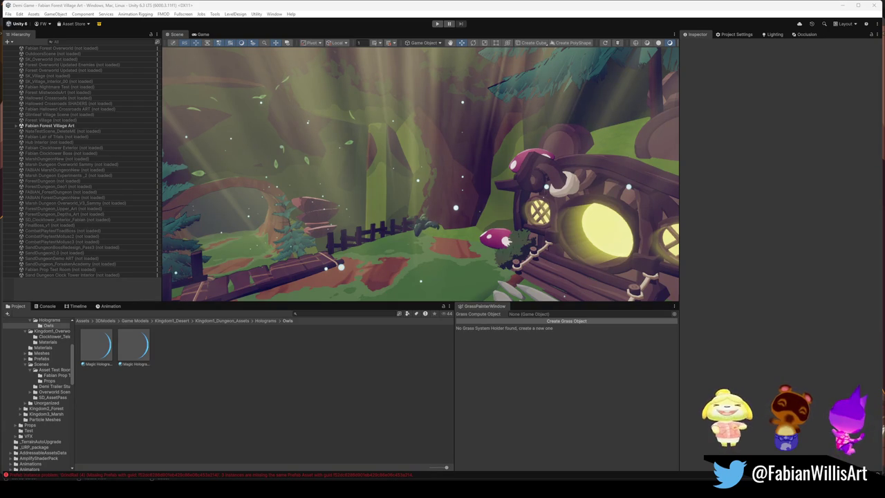
# Load the Sand Dungeon Clock Tower Interior scene and select the Forest Village art scene
pyautogui.click(69, 274)
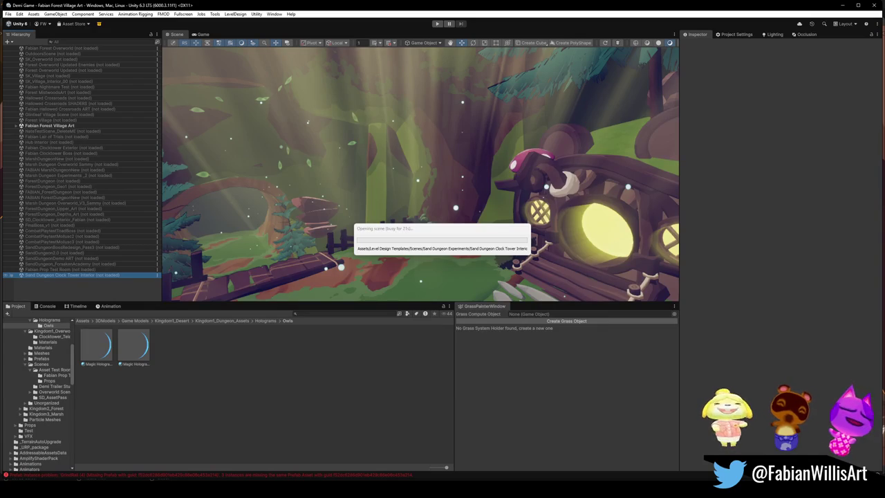
pyautogui.click(73, 128)
# Unload the Forest Village art scene and frame EnemyGroupManager in the Scene view
pyautogui.rightClick(75, 132)
pyautogui.click(90, 166)
pyautogui.click(50, 291)
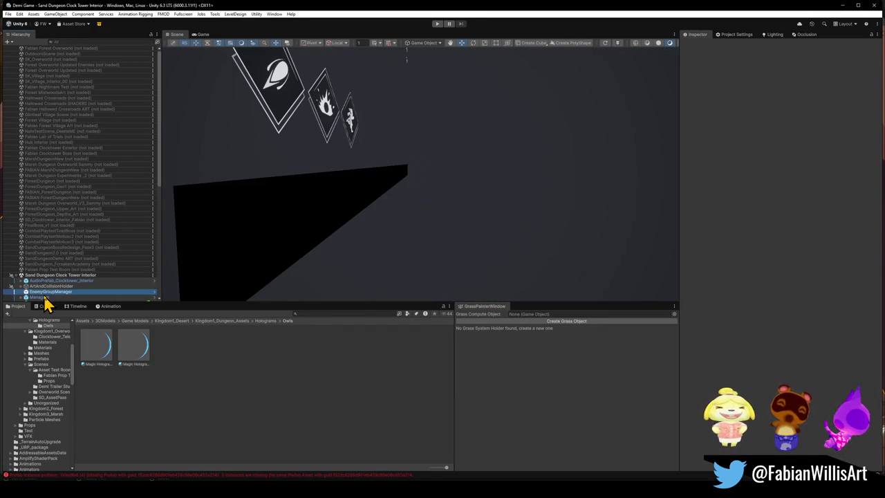
pyautogui.press('f')
# Frame the Pendulum under Managers, fly closer to it, and clear the selection
pyautogui.click(43, 297)
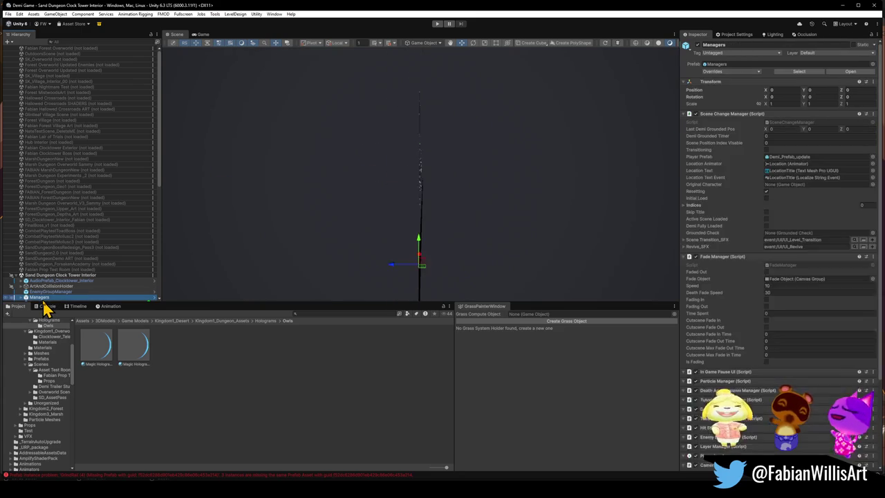
pyautogui.scroll(-5, 54, 287)
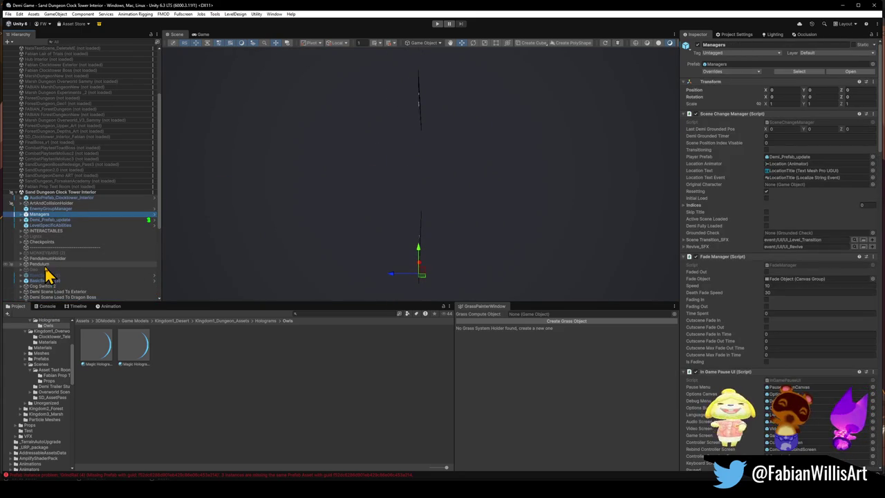
pyautogui.click(42, 264)
pyautogui.press('f')
pyautogui.moveTo(390, 169)
pyautogui.mouseDown(button='right')
pyautogui.moveTo(459, 166)
pyautogui.moveTo(503, 198)
pyautogui.moveTo(434, 254)
pyautogui.moveTo(415, 291)
pyautogui.mouseUp(button='right')
pyautogui.click(277, 448)
pyautogui.moveTo(394, 252); pyautogui.dragTo(328, 207, button='right')
pyautogui.moveTo(328, 208)
pyautogui.mouseDown(button='right')
pyautogui.moveTo(376, 206)
pyautogui.moveTo(307, 182)
pyautogui.moveTo(259, 150)
pyautogui.moveTo(352, 150)
pyautogui.moveTo(355, 196)
pyautogui.moveTo(214, 198)
pyautogui.moveTo(343, 191)
pyautogui.moveTo(240, 185)
pyautogui.moveTo(267, 145)
pyautogui.moveTo(205, 123)
pyautogui.moveTo(379, 202)
pyautogui.moveTo(466, 212)
pyautogui.moveTo(478, 172)
pyautogui.moveTo(470, 198)
pyautogui.moveTo(444, 221)
pyautogui.moveTo(454, 242)
pyautogui.moveTo(392, 252)
pyautogui.moveTo(533, 233)
pyautogui.moveTo(472, 235)
pyautogui.moveTo(461, 223)
pyautogui.moveTo(477, 239)
pyautogui.mouseUp(button='right')
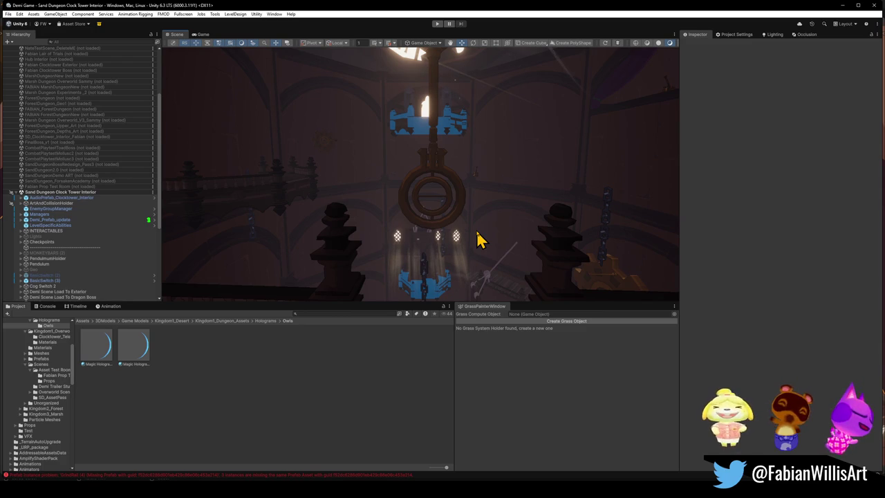
pyautogui.moveTo(479, 239)
pyautogui.mouseDown(button='right')
pyautogui.moveTo(420, 191)
pyautogui.moveTo(369, 201)
pyautogui.moveTo(443, 203)
pyautogui.moveTo(458, 155)
pyautogui.moveTo(468, 155)
pyautogui.mouseUp(button='right')
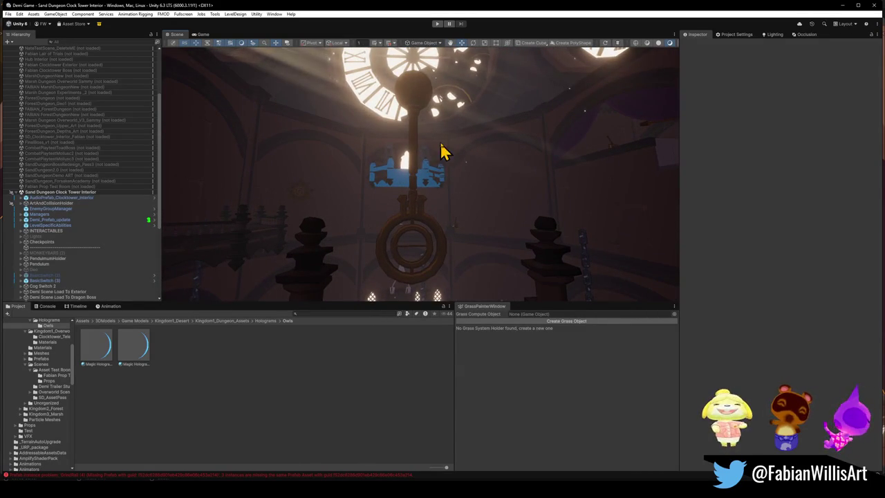
pyautogui.moveTo(461, 192)
pyautogui.mouseDown(button='right')
pyautogui.moveTo(527, 173)
pyautogui.moveTo(320, 191)
pyautogui.moveTo(373, 202)
pyautogui.moveTo(459, 196)
pyautogui.moveTo(455, 202)
pyautogui.mouseUp(button='right')
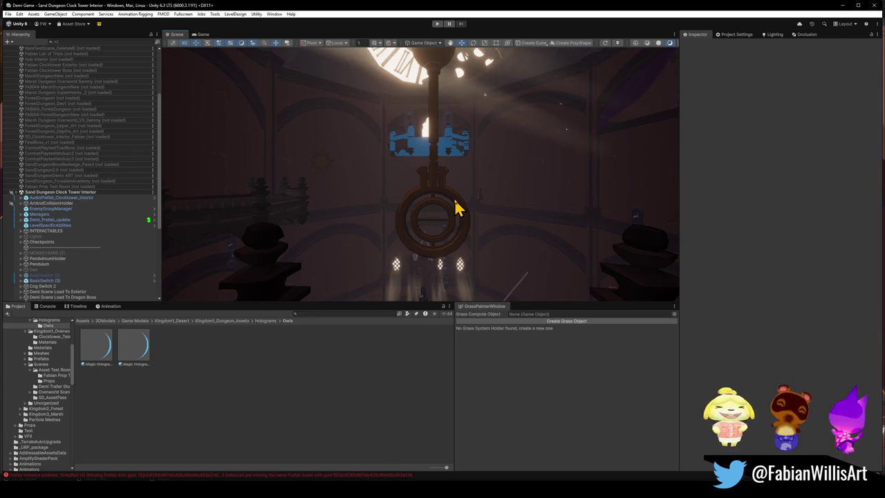
# Fly the Scene view past the left balcony and pendulum, then select the blue rope bridge
pyautogui.moveTo(441, 229)
pyautogui.keyDown('alt'); pyautogui.mouseDown()
pyautogui.moveTo(412, 225)
pyautogui.moveTo(509, 231)
pyautogui.mouseUp(); pyautogui.keyUp('alt')
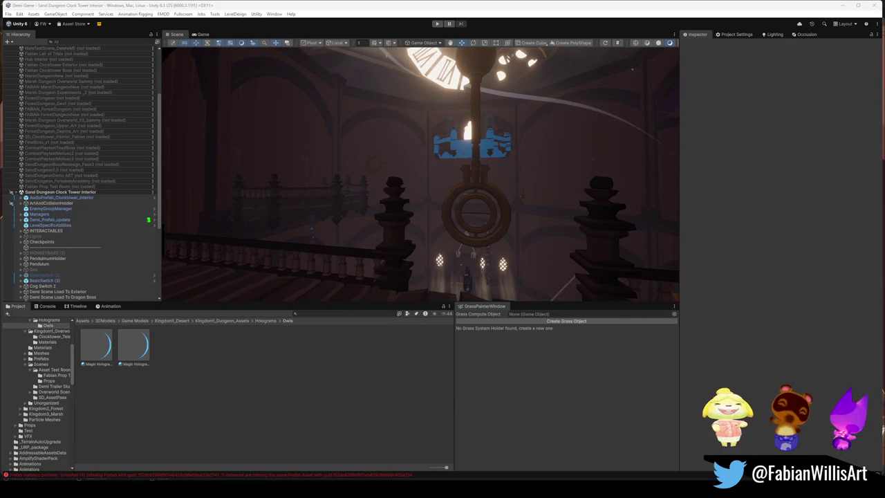
pyautogui.keyDown('alt'); pyautogui.moveTo(369, 219); pyautogui.dragTo(383, 208); pyautogui.keyUp('alt')
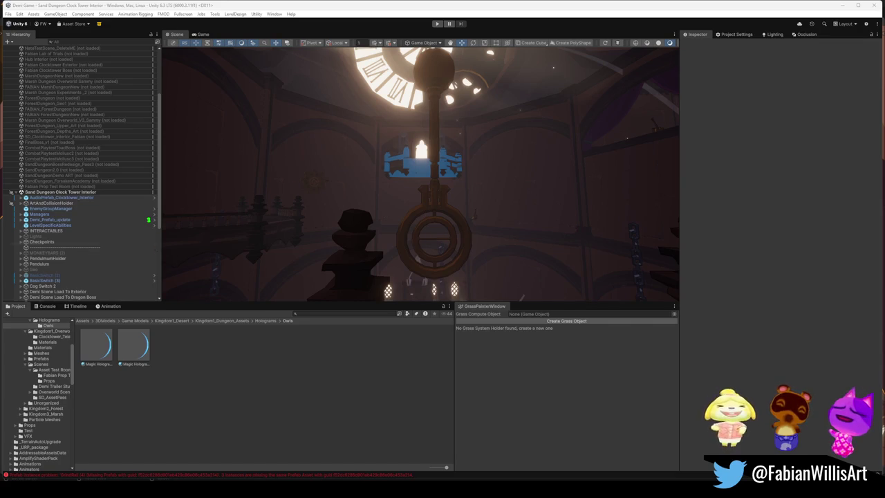
pyautogui.moveTo(478, 214)
pyautogui.mouseDown(button='right')
pyautogui.moveTo(458, 293)
pyautogui.moveTo(447, 149)
pyautogui.moveTo(393, 194)
pyautogui.moveTo(423, 202)
pyautogui.moveTo(436, 176)
pyautogui.moveTo(458, 173)
pyautogui.moveTo(411, 135)
pyautogui.moveTo(389, 191)
pyautogui.moveTo(431, 200)
pyautogui.moveTo(431, 154)
pyautogui.moveTo(445, 164)
pyautogui.moveTo(468, 148)
pyautogui.moveTo(461, 120)
pyautogui.moveTo(485, 93)
pyautogui.moveTo(577, 148)
pyautogui.moveTo(508, 158)
pyautogui.moveTo(526, 178)
pyautogui.moveTo(496, 174)
pyautogui.mouseUp(button='right')
pyautogui.click(382, 132)
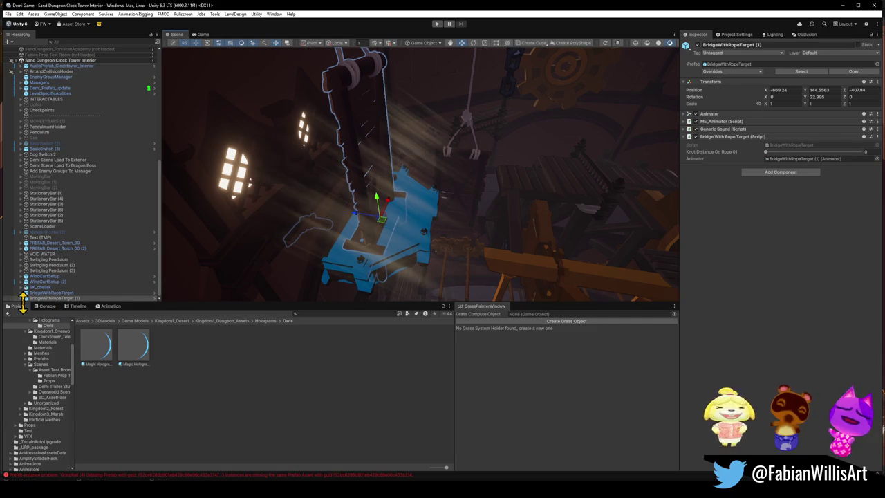
# Expand BridgeWithRopeTarget (1) in the Hierarchy and fly toward its planks
pyautogui.click(23, 299)
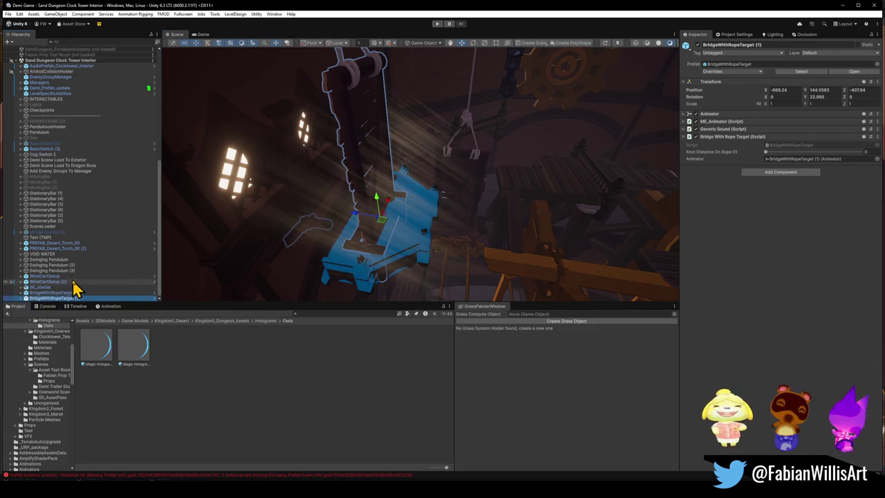
pyautogui.click(21, 298)
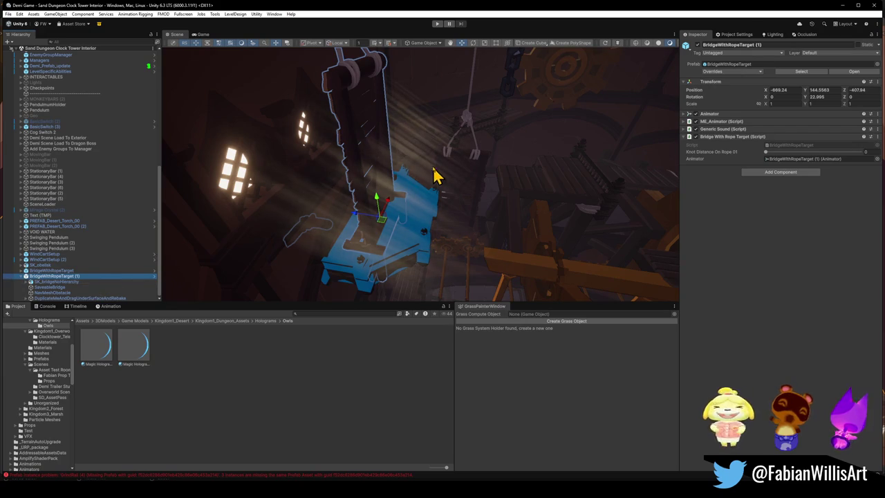
pyautogui.moveTo(445, 169)
pyautogui.mouseDown(button='right')
pyautogui.moveTo(488, 173)
pyautogui.moveTo(384, 158)
pyautogui.moveTo(427, 194)
pyautogui.moveTo(392, 123)
pyautogui.moveTo(410, 124)
pyautogui.mouseUp(button='right')
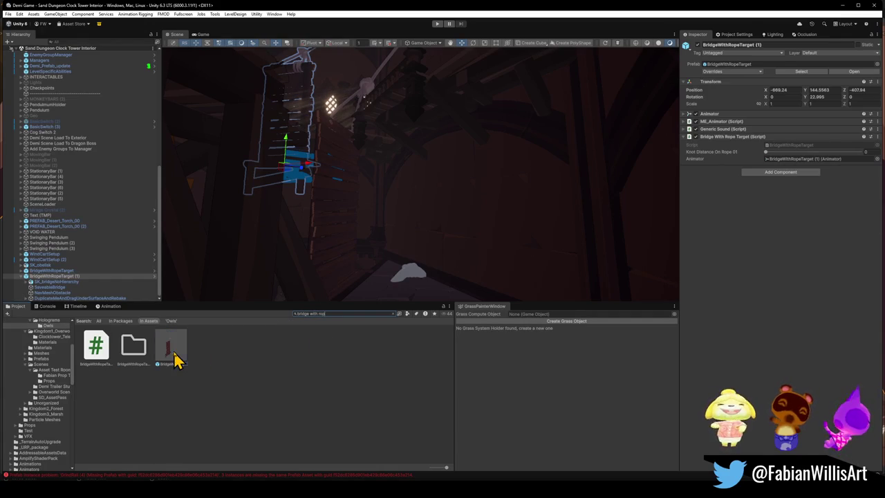
# Place a trial BridgeWithRopeTarget prefab copy, undo it, and reselect the existing rope bridge
pyautogui.click(171, 349)
pyautogui.moveTo(307, 283)
pyautogui.mouseDown(button='right')
pyautogui.moveTo(390, 266)
pyautogui.moveTo(387, 276)
pyautogui.mouseUp(button='right')
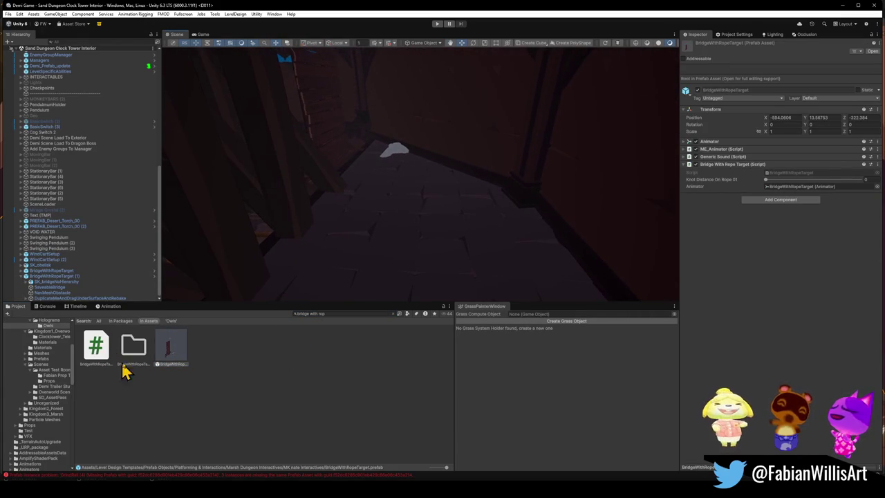
pyautogui.moveTo(178, 363); pyautogui.dragTo(395, 257)
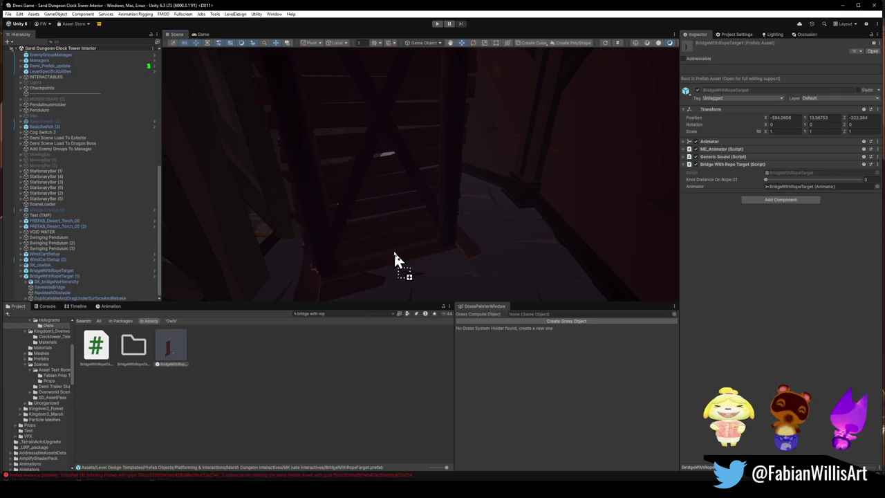
pyautogui.hotkey('ctrl', 'z')
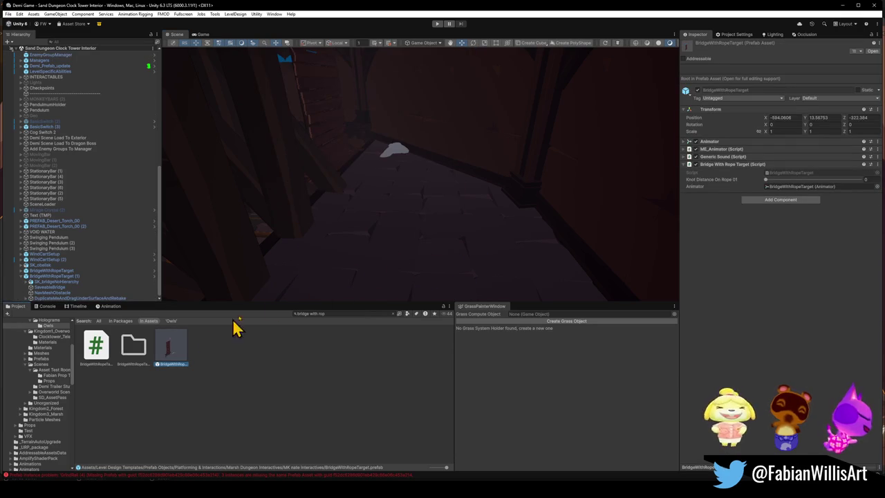
pyautogui.moveTo(342, 212); pyautogui.dragTo(365, 220, button='right')
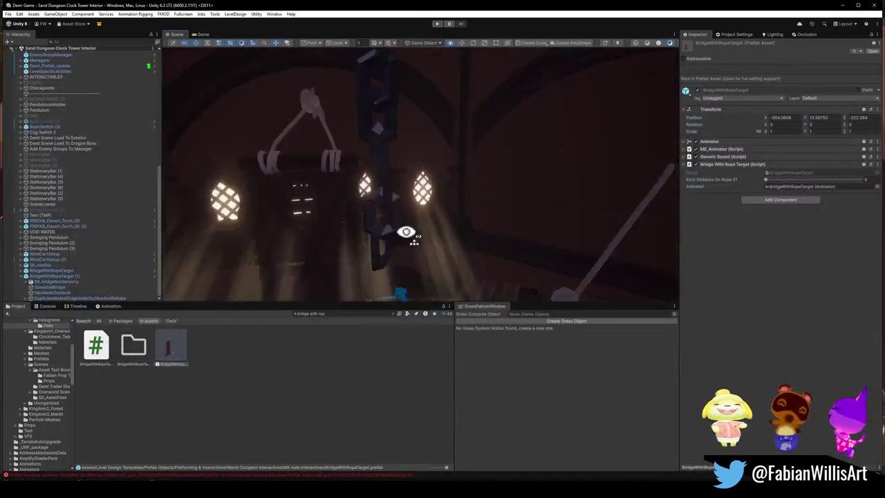
pyautogui.moveTo(364, 220); pyautogui.dragTo(362, 221, button='right')
pyautogui.click(361, 182)
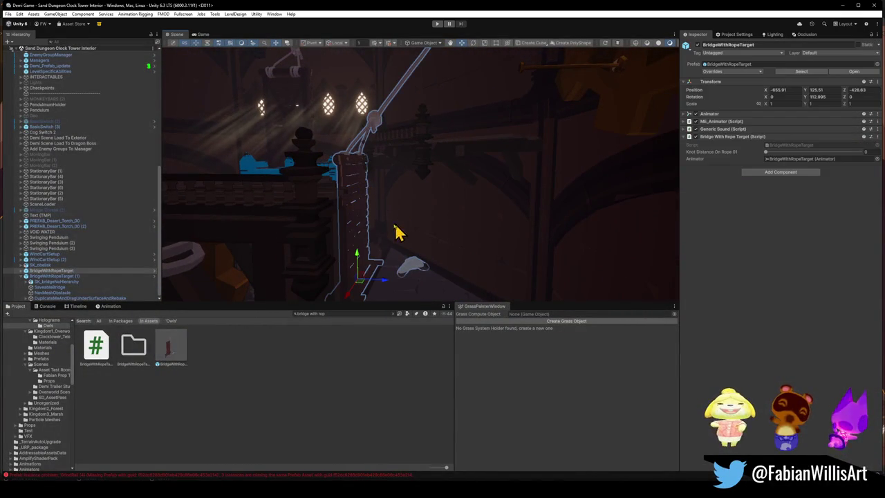
# Expand BridgeWithRopeTarget and SK_bridgeNoHierarchy to inspect the SK_bridge pieces
pyautogui.click(23, 272)
pyautogui.click(22, 271)
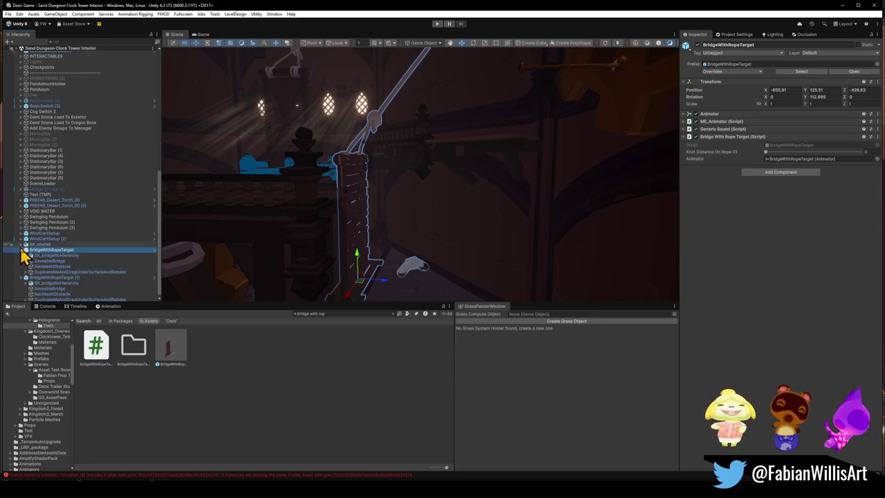
pyautogui.click(30, 256)
pyautogui.scroll(-1, 86, 286)
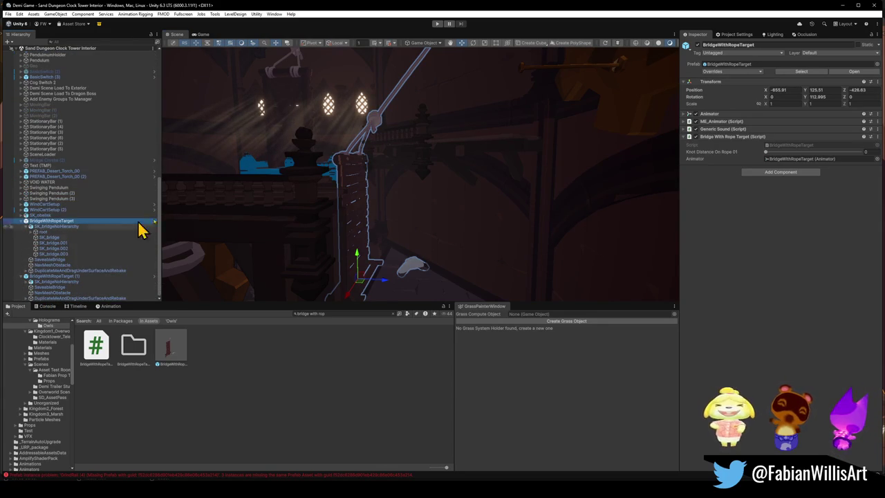
pyautogui.click(374, 127)
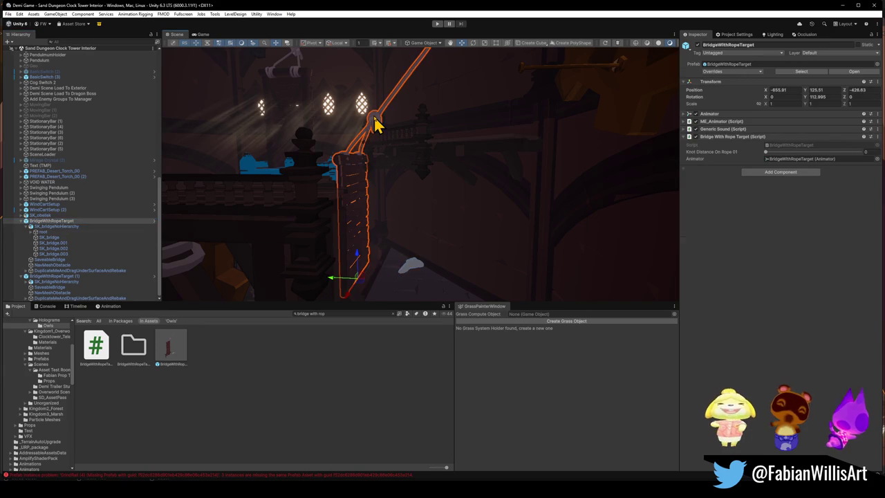
pyautogui.click(61, 249)
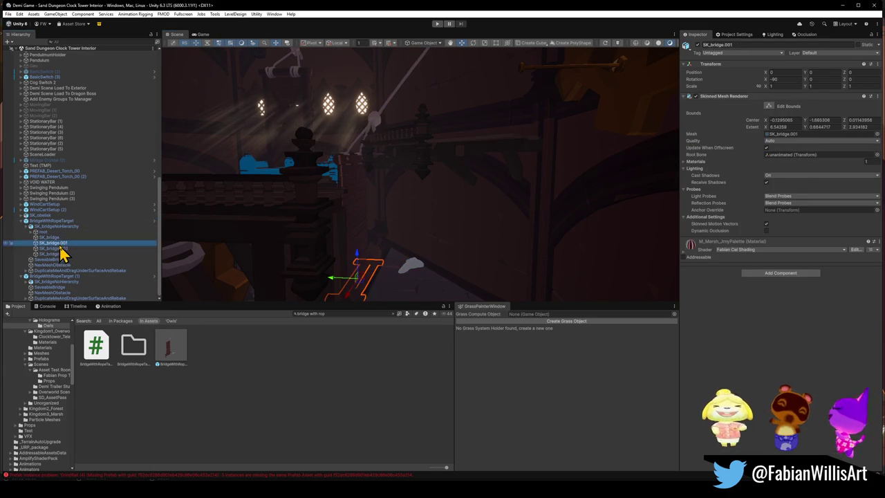
pyautogui.click(61, 254)
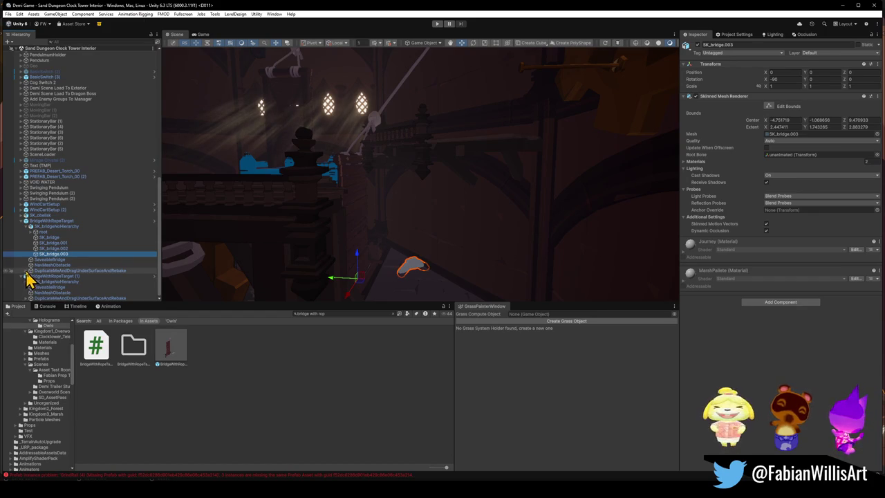
# Expand DuplicateMeAndDragUnderSurfaceAndRebake, duplicate RampUpNavMesh, and look around the ramp
pyautogui.click(40, 271)
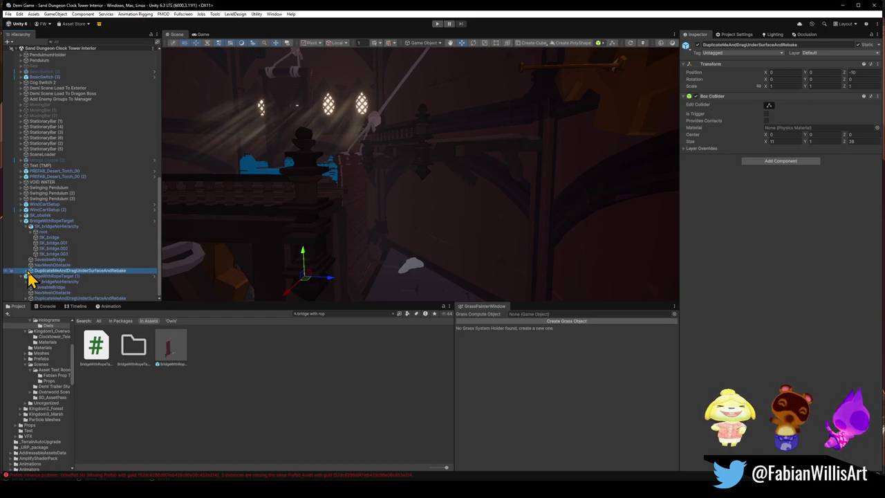
pyautogui.click(26, 270)
pyautogui.click(57, 277)
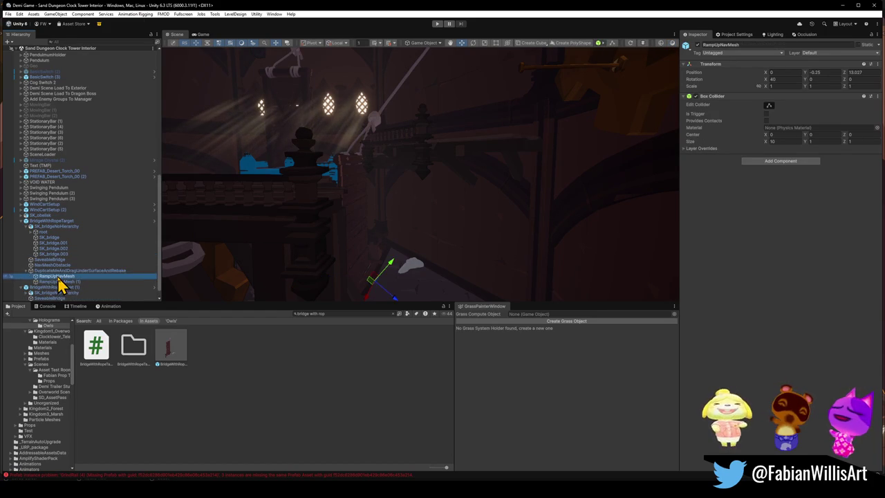
pyautogui.hotkey('ctrl', 'd')
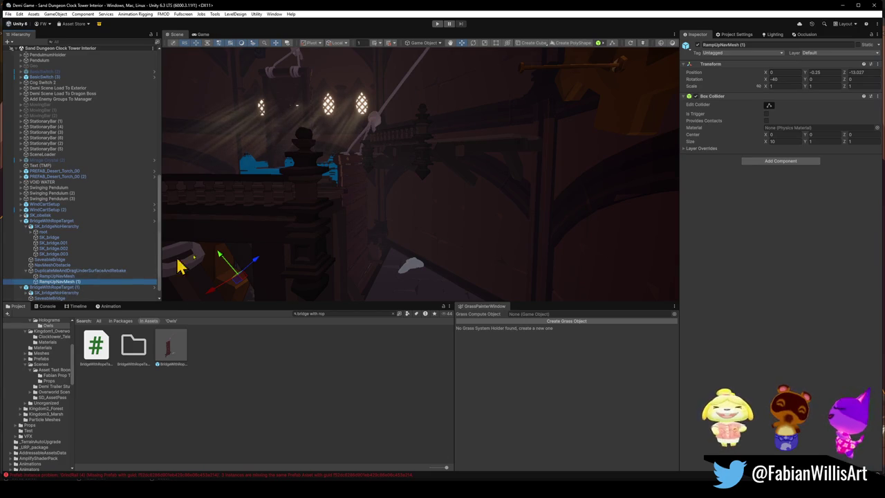
pyautogui.moveTo(385, 233); pyautogui.dragTo(365, 247, button='right')
pyautogui.click(55, 271)
pyautogui.moveTo(376, 200); pyautogui.dragTo(357, 239, button='right')
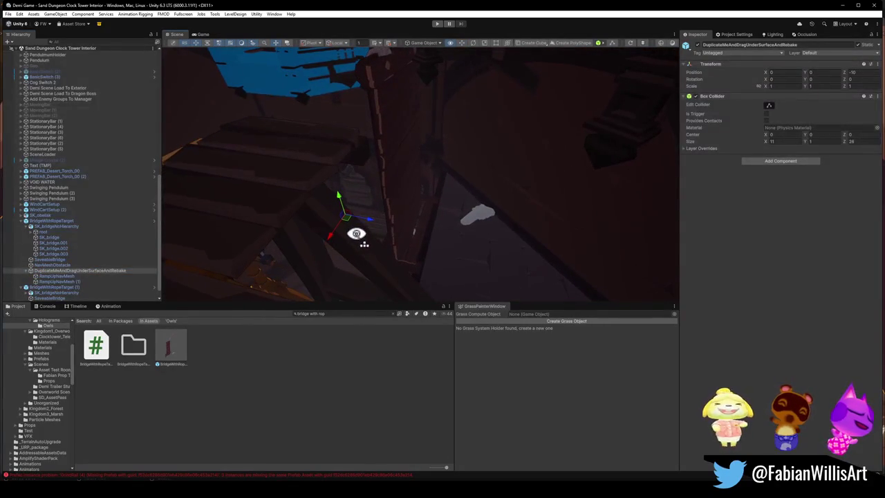
# Inspect SK_bridge.003 through SK_bridge, then expand the bridge's root object
pyautogui.click(62, 254)
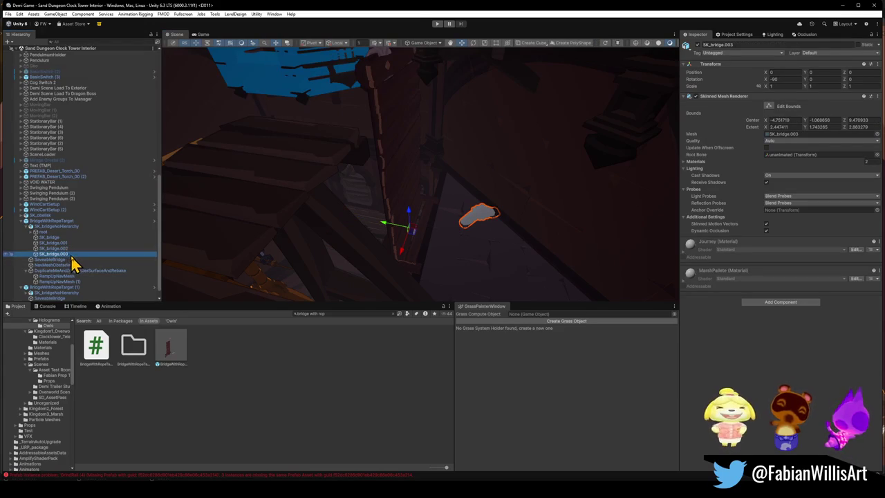
pyautogui.click(73, 248)
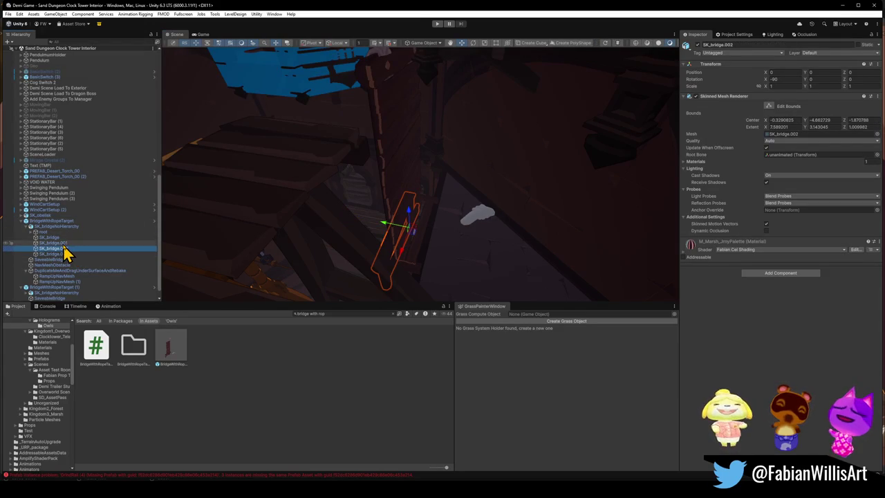
pyautogui.click(63, 244)
pyautogui.click(63, 238)
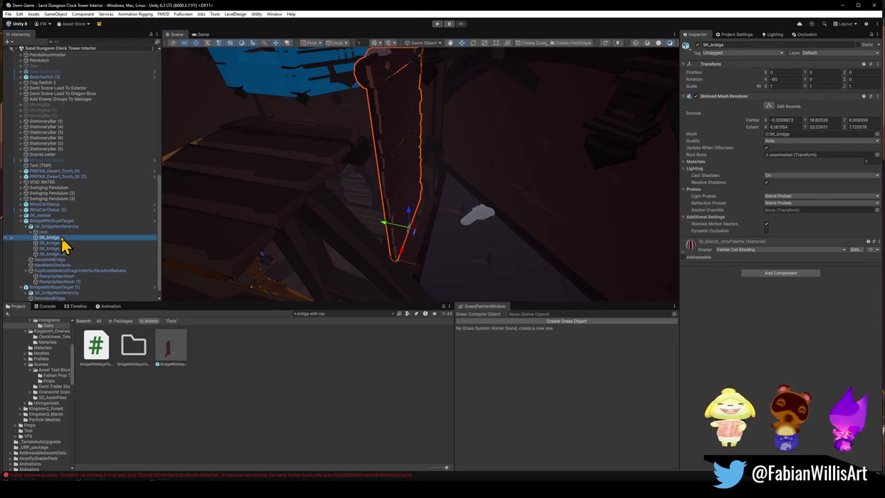
pyautogui.click(33, 232)
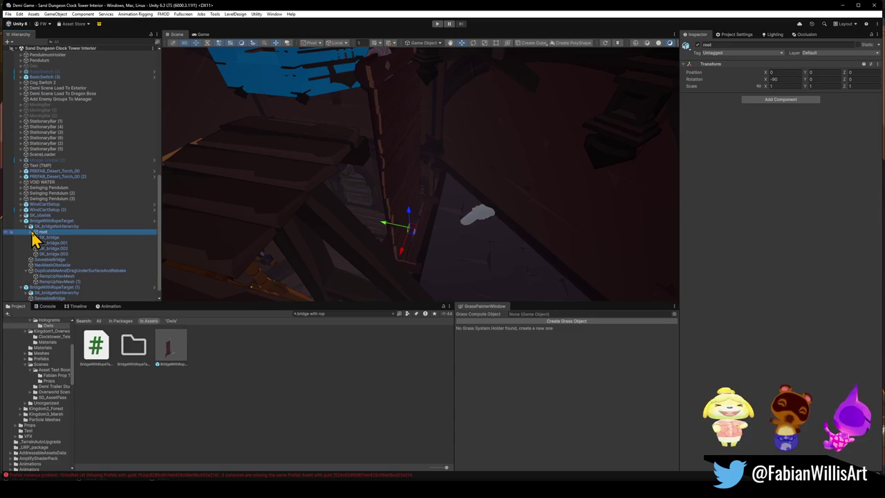
pyautogui.click(31, 233)
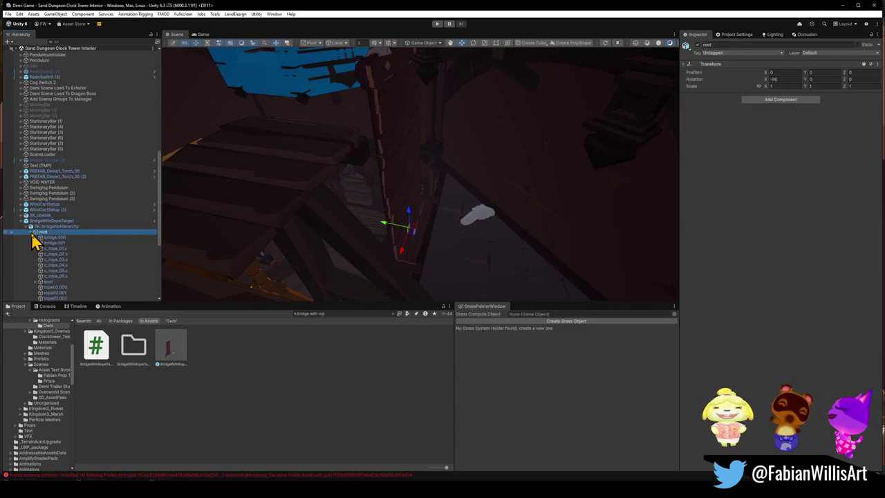
pyautogui.scroll(-3, 67, 255)
pyautogui.scroll(-3, 69, 253)
pyautogui.scroll(1, 69, 229)
# Expand knot and bridge.000 to reveal their hidden children
pyautogui.click(54, 183)
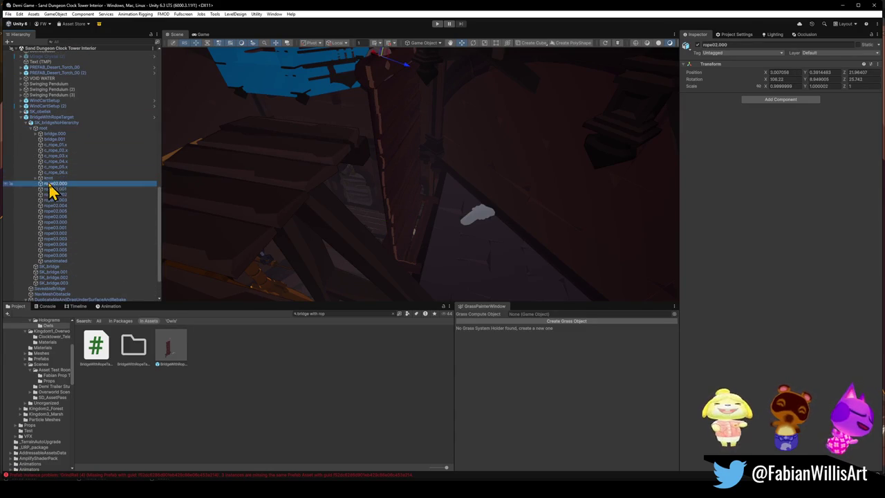
pyautogui.click(49, 178)
pyautogui.click(36, 178)
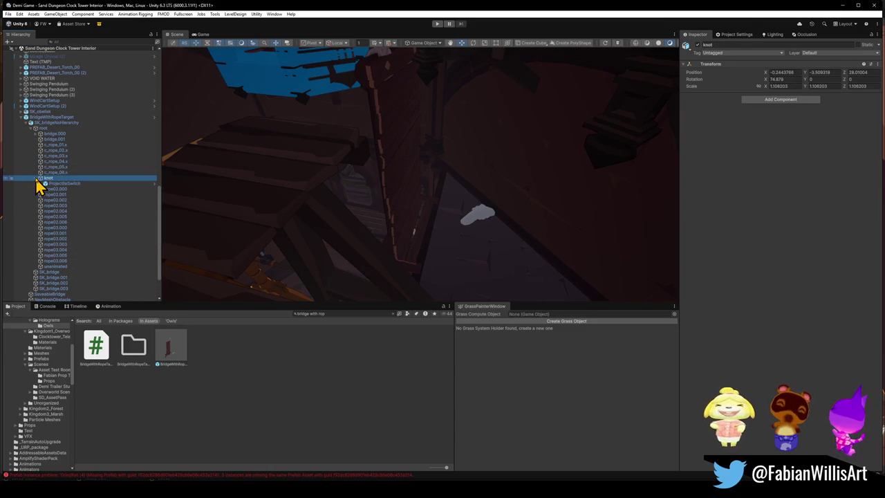
pyautogui.click(38, 178)
pyautogui.click(36, 134)
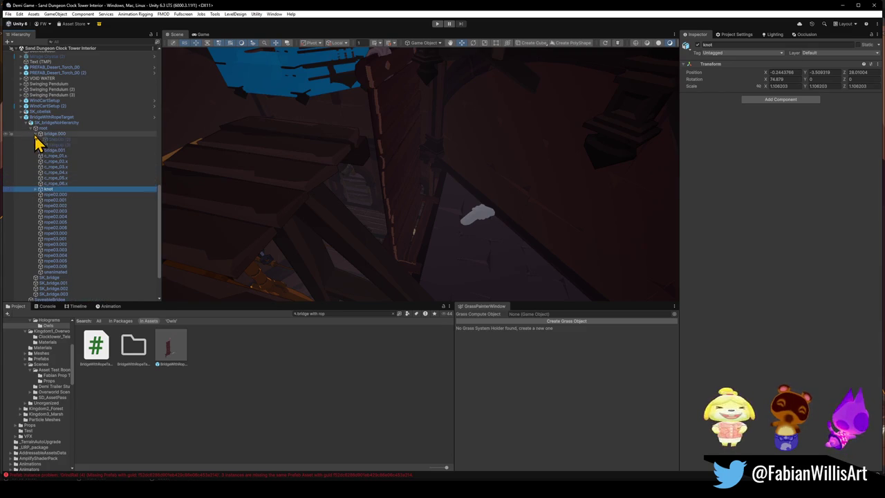
pyautogui.scroll(1, 42, 141)
# Activate the inactive StepUp (2) and StepUp (3) objects and frame them
pyautogui.click(68, 166)
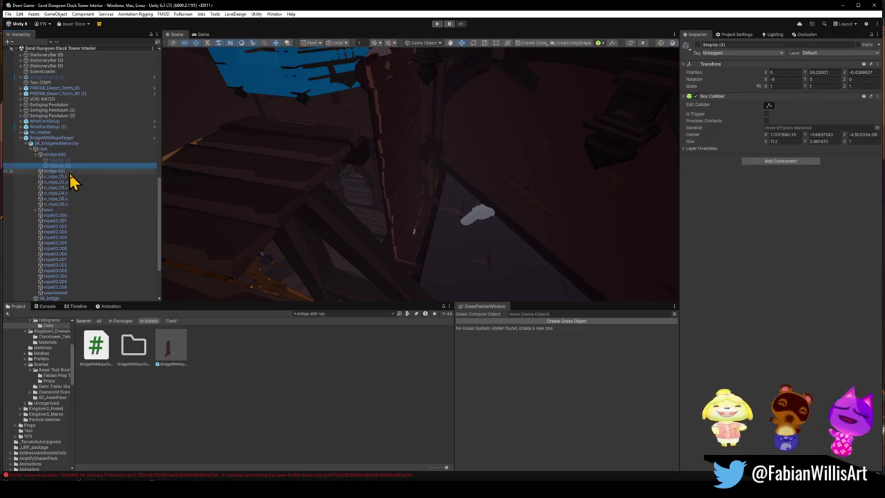
pyautogui.keyDown('shift'); pyautogui.click(73, 162); pyautogui.keyUp('shift')
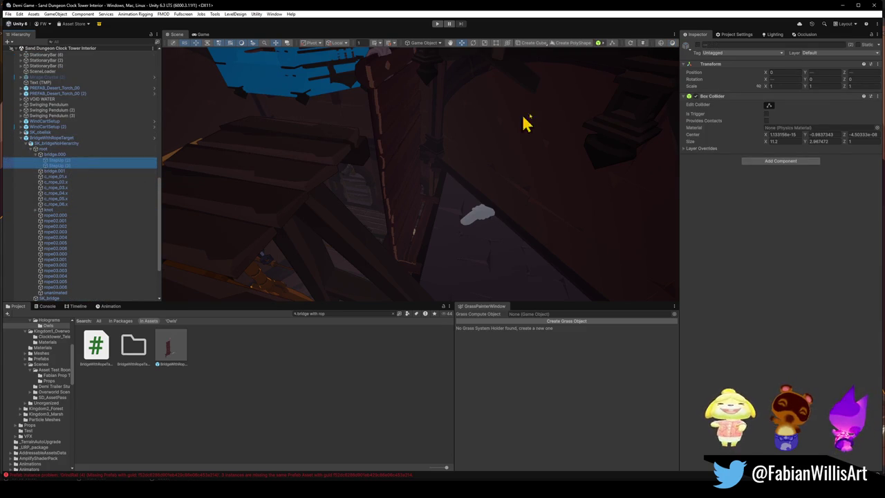
pyautogui.click(697, 45)
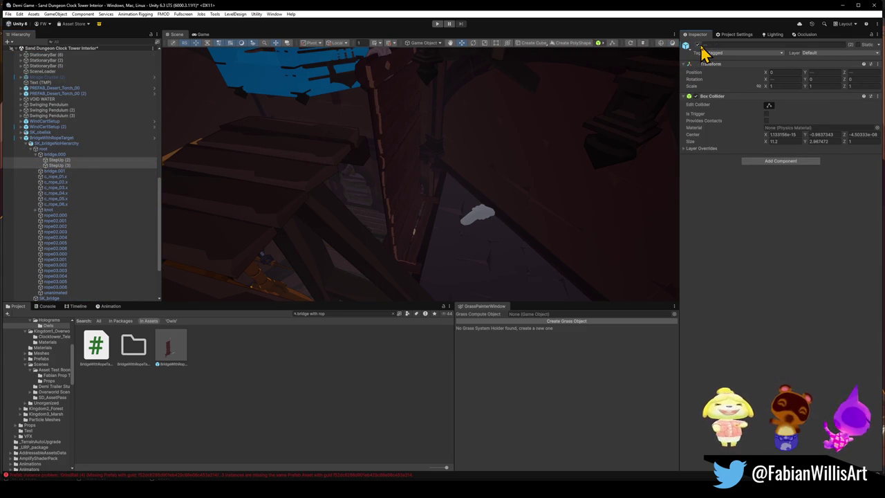
pyautogui.press('f')
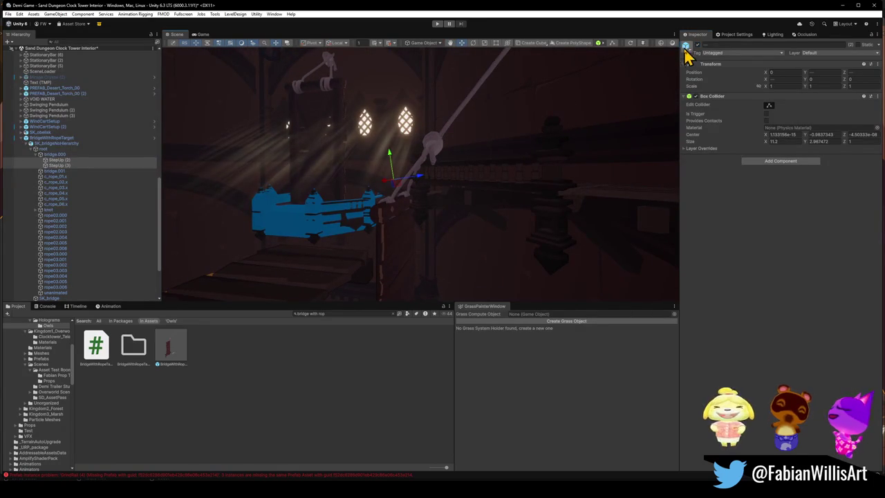
# Collapse bridge.000 and root, and fly toward the torch and gears
pyautogui.click(36, 155)
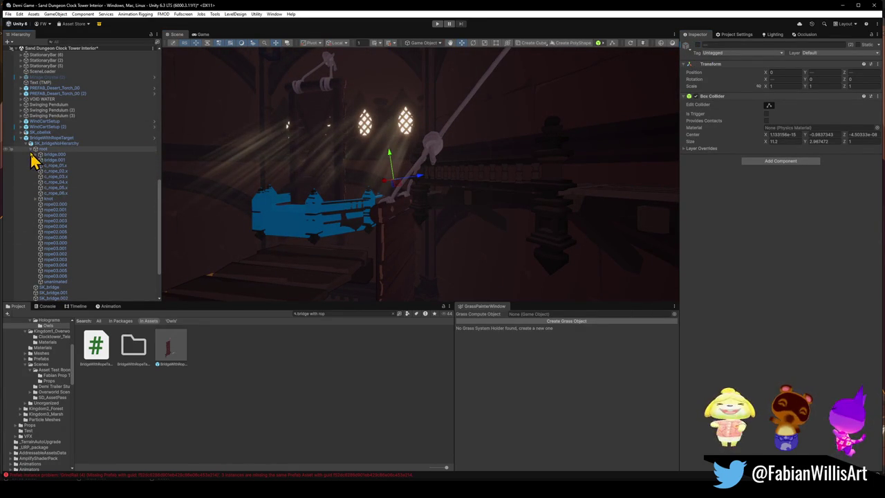
pyautogui.click(35, 149)
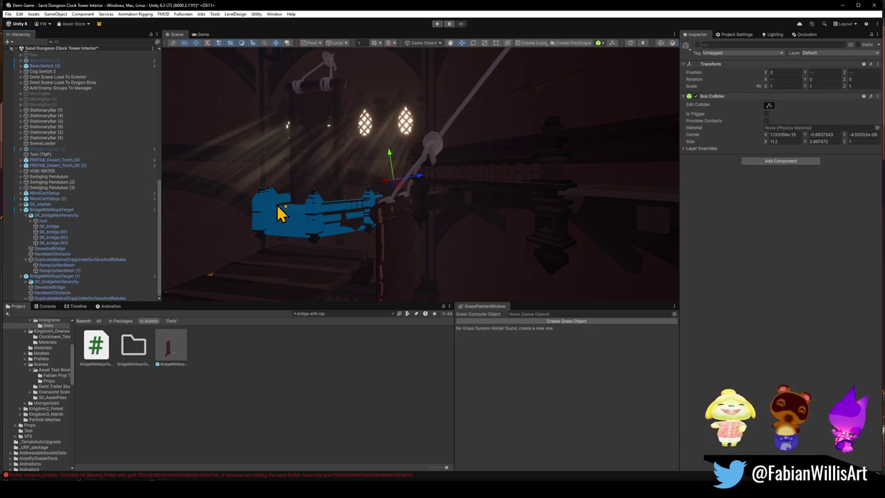
pyautogui.moveTo(448, 180)
pyautogui.mouseDown(button='right')
pyautogui.moveTo(418, 251)
pyautogui.moveTo(429, 233)
pyautogui.moveTo(403, 133)
pyautogui.moveTo(378, 130)
pyautogui.moveTo(483, 158)
pyautogui.moveTo(397, 139)
pyautogui.moveTo(460, 166)
pyautogui.moveTo(395, 186)
pyautogui.moveTo(362, 182)
pyautogui.moveTo(478, 228)
pyautogui.moveTo(372, 182)
pyautogui.moveTo(460, 172)
pyautogui.moveTo(342, 154)
pyautogui.moveTo(314, 166)
pyautogui.moveTo(470, 198)
pyautogui.moveTo(429, 206)
pyautogui.moveTo(456, 215)
pyautogui.moveTo(409, 203)
pyautogui.moveTo(367, 212)
pyautogui.moveTo(524, 203)
pyautogui.moveTo(429, 214)
pyautogui.moveTo(472, 216)
pyautogui.moveTo(468, 206)
pyautogui.moveTo(485, 190)
pyautogui.moveTo(517, 200)
pyautogui.moveTo(428, 216)
pyautogui.moveTo(445, 207)
pyautogui.moveTo(435, 206)
pyautogui.moveTo(559, 220)
pyautogui.moveTo(488, 204)
pyautogui.moveTo(579, 233)
pyautogui.moveTo(516, 228)
pyautogui.moveTo(497, 239)
pyautogui.mouseUp(button='right')
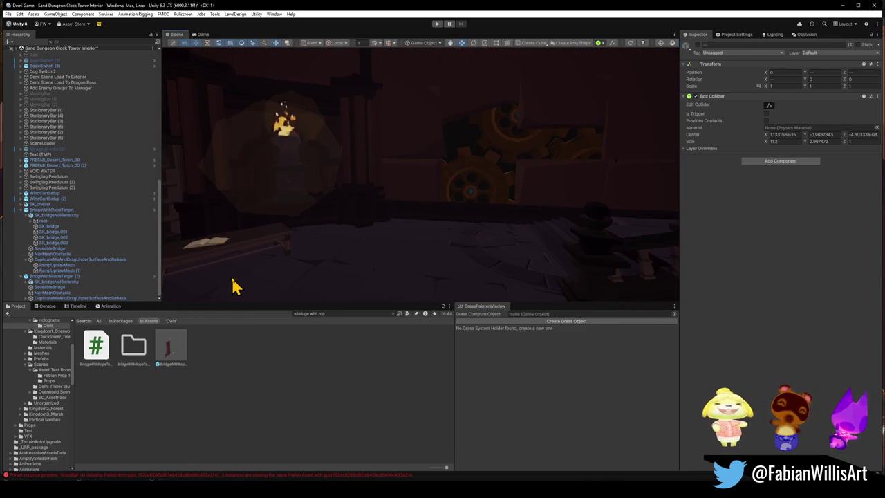
# Fly the Scene view across the tower toward the balcony railing
pyautogui.moveTo(235, 285)
pyautogui.mouseDown(button='right')
pyautogui.moveTo(484, 253)
pyautogui.moveTo(439, 243)
pyautogui.moveTo(480, 239)
pyautogui.moveTo(195, 216)
pyautogui.moveTo(583, 244)
pyautogui.moveTo(626, 236)
pyautogui.moveTo(583, 235)
pyautogui.moveTo(585, 255)
pyautogui.moveTo(537, 253)
pyautogui.moveTo(466, 231)
pyautogui.moveTo(365, 233)
pyautogui.moveTo(392, 237)
pyautogui.moveTo(319, 229)
pyautogui.moveTo(397, 263)
pyautogui.moveTo(387, 228)
pyautogui.moveTo(435, 231)
pyautogui.moveTo(300, 235)
pyautogui.moveTo(476, 241)
pyautogui.moveTo(417, 222)
pyautogui.moveTo(644, 259)
pyautogui.moveTo(492, 239)
pyautogui.mouseUp(button='right')
# Keep flying along the railing corridor until the hanging ring is in view
pyautogui.moveTo(559, 247)
pyautogui.mouseDown(button='right')
pyautogui.moveTo(347, 225)
pyautogui.moveTo(494, 233)
pyautogui.moveTo(396, 239)
pyautogui.moveTo(461, 227)
pyautogui.moveTo(348, 235)
pyautogui.moveTo(473, 221)
pyautogui.moveTo(494, 231)
pyautogui.moveTo(492, 221)
pyautogui.moveTo(567, 217)
pyautogui.moveTo(513, 221)
pyautogui.moveTo(561, 226)
pyautogui.moveTo(469, 215)
pyautogui.moveTo(518, 224)
pyautogui.moveTo(404, 239)
pyautogui.moveTo(445, 247)
pyautogui.moveTo(375, 211)
pyautogui.moveTo(504, 202)
pyautogui.moveTo(537, 208)
pyautogui.moveTo(421, 210)
pyautogui.moveTo(395, 221)
pyautogui.moveTo(464, 228)
pyautogui.moveTo(388, 221)
pyautogui.moveTo(408, 218)
pyautogui.moveTo(323, 240)
pyautogui.moveTo(520, 245)
pyautogui.moveTo(498, 267)
pyautogui.moveTo(488, 223)
pyautogui.moveTo(476, 229)
pyautogui.moveTo(467, 215)
pyautogui.moveTo(462, 242)
pyautogui.moveTo(470, 134)
pyautogui.moveTo(471, 142)
pyautogui.mouseUp(button='right')
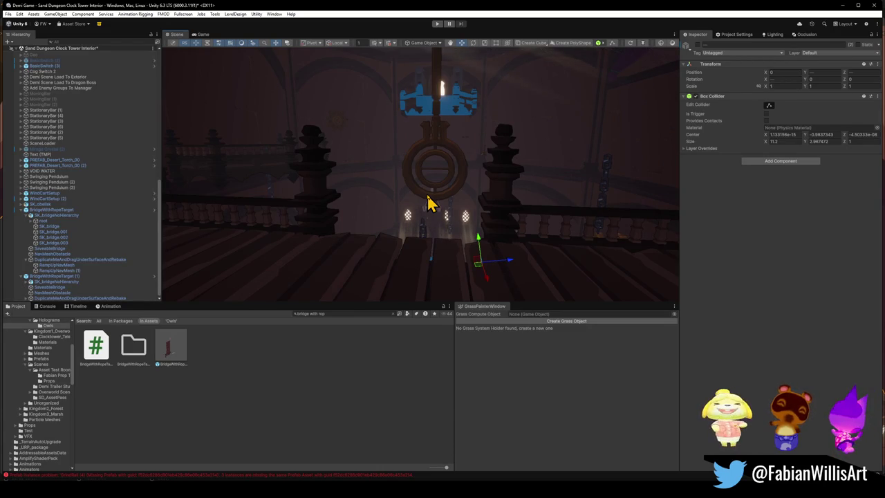
# Look up at the clock face, ceiling and pendulum ring, then switch to Blender
pyautogui.moveTo(429, 194)
pyautogui.mouseDown(button='right')
pyautogui.moveTo(410, 158)
pyautogui.moveTo(438, 175)
pyautogui.moveTo(422, 184)
pyautogui.moveTo(349, 187)
pyautogui.moveTo(415, 188)
pyautogui.moveTo(353, 236)
pyautogui.moveTo(392, 238)
pyautogui.moveTo(487, 209)
pyautogui.moveTo(489, 224)
pyautogui.moveTo(506, 212)
pyautogui.moveTo(508, 224)
pyautogui.mouseUp(button='right')
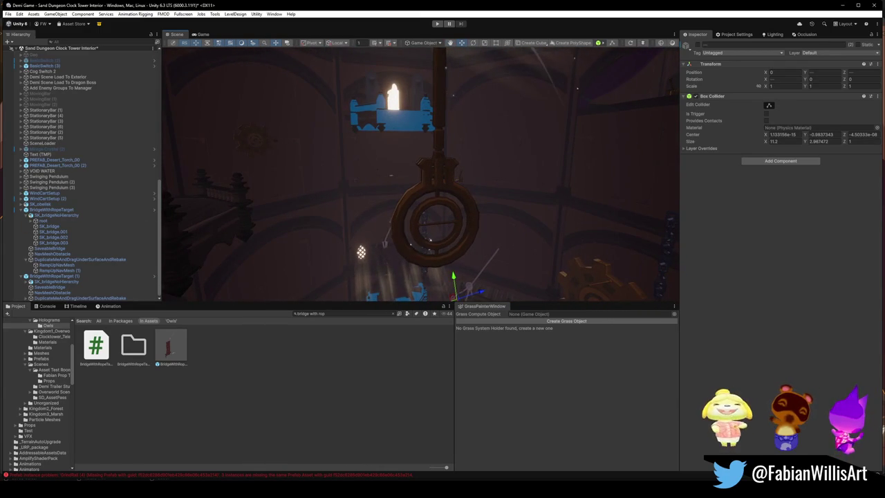
pyautogui.moveTo(225, 141)
pyautogui.mouseDown(button='right')
pyautogui.moveTo(474, 65)
pyautogui.moveTo(423, 127)
pyautogui.moveTo(304, 173)
pyautogui.mouseUp(button='right')
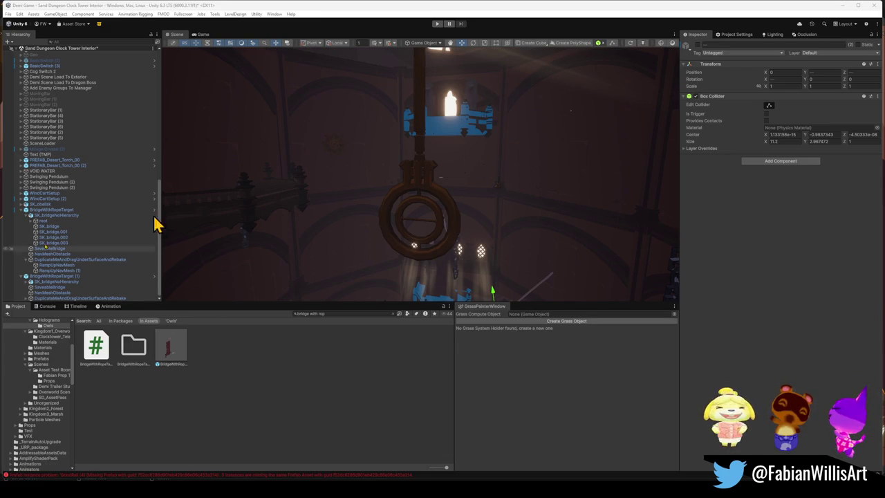
pyautogui.moveTo(350, 206)
pyautogui.mouseDown(button='right')
pyautogui.moveTo(381, 207)
pyautogui.moveTo(395, 144)
pyautogui.moveTo(402, 213)
pyautogui.mouseUp(button='right')
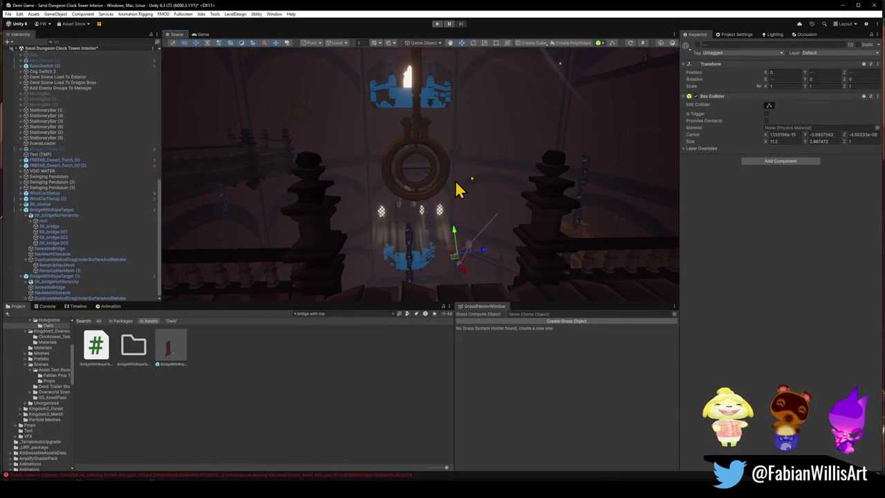
pyautogui.click(844, 5)
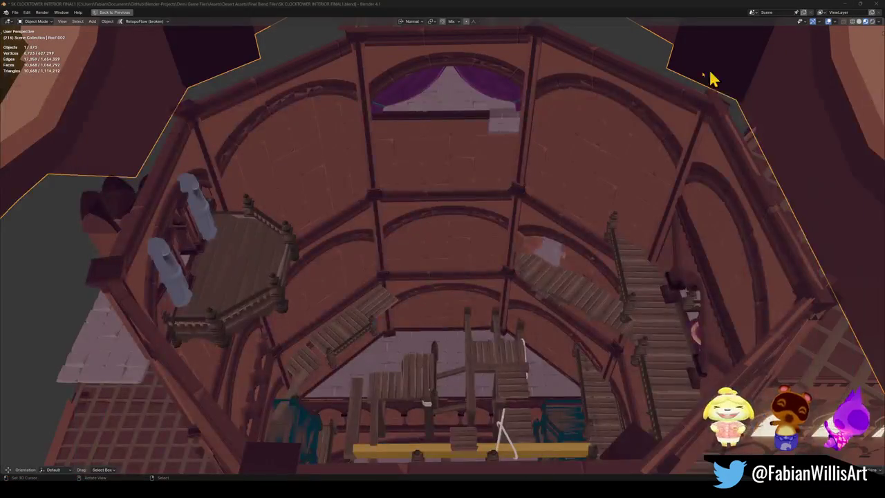
pyautogui.keyDown('shift'); pyautogui.moveTo(454, 228); pyautogui.dragTo(463, 302, button='middle'); pyautogui.keyUp('shift')
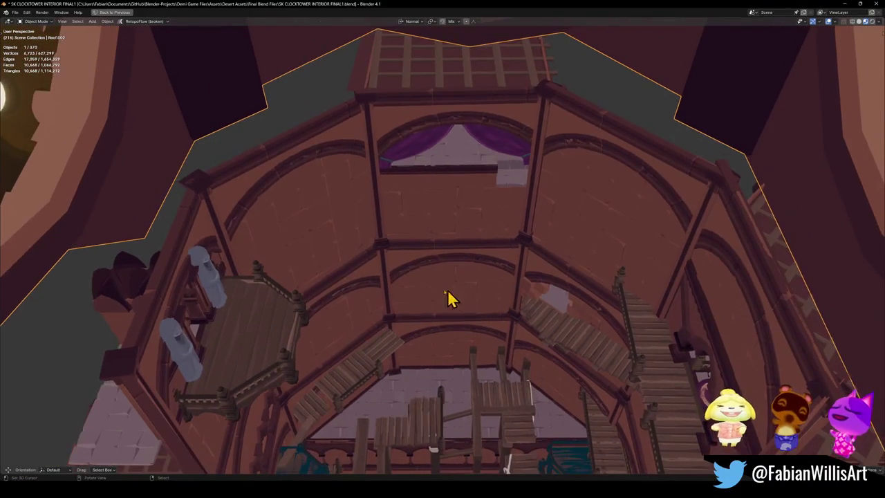
pyautogui.hotkey('shift', '`')
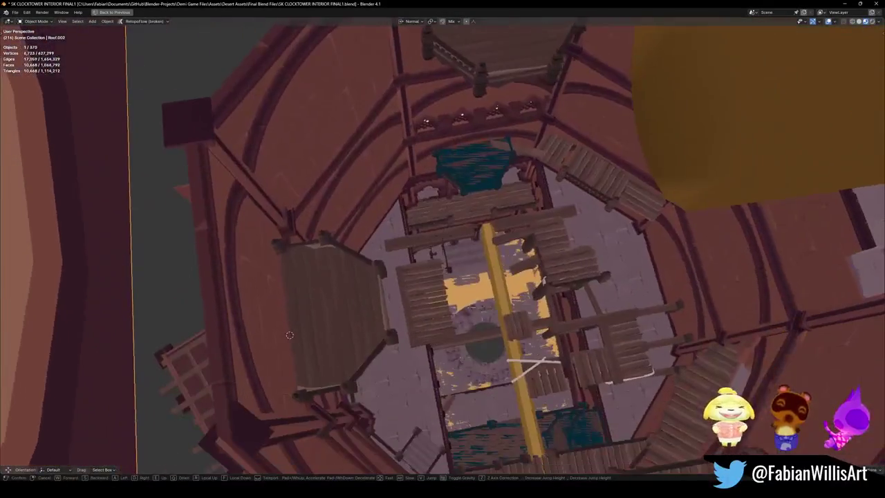
pyautogui.click(365, 357)
pyautogui.rightClick(370, 323)
pyautogui.hotkey('shift', 'd')
pyautogui.press('Escape')
pyautogui.hotkey('ctrl', 'm')
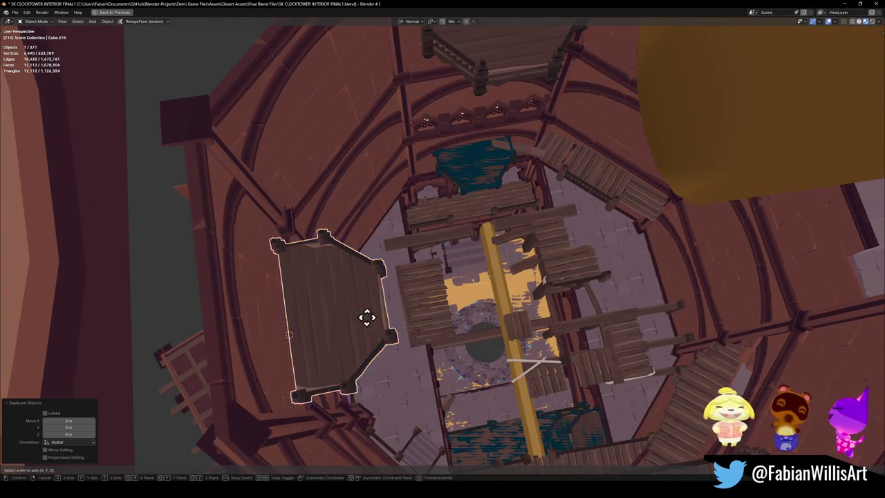
pyautogui.press('y')
pyautogui.press('g')
pyautogui.press('y')
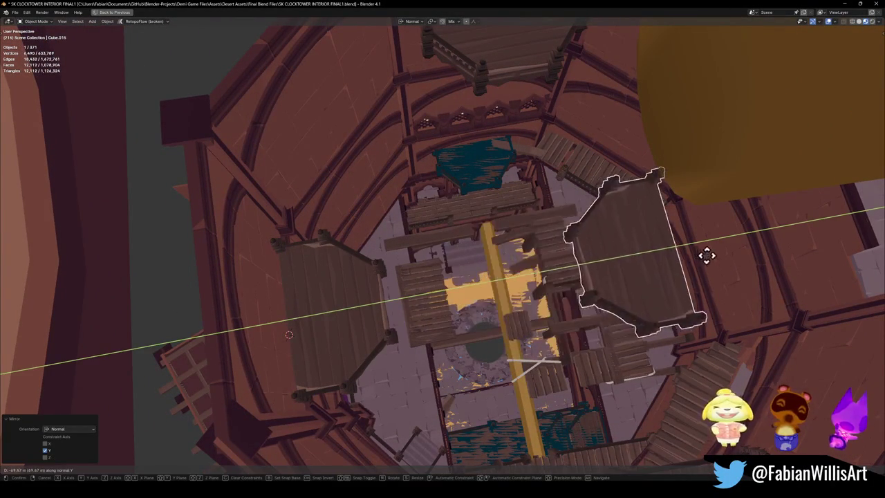
pyautogui.click(744, 273)
pyautogui.press('KP_Decimal')
pyautogui.moveTo(733, 269)
pyautogui.mouseDown(button='middle')
pyautogui.moveTo(466, 251)
pyautogui.moveTo(540, 227)
pyautogui.moveTo(488, 204)
pyautogui.moveTo(518, 229)
pyautogui.mouseUp(button='middle')
pyautogui.scroll(-3, 474, 237)
pyautogui.hotkey('alt', 'a')
pyautogui.scroll(3, 484, 258)
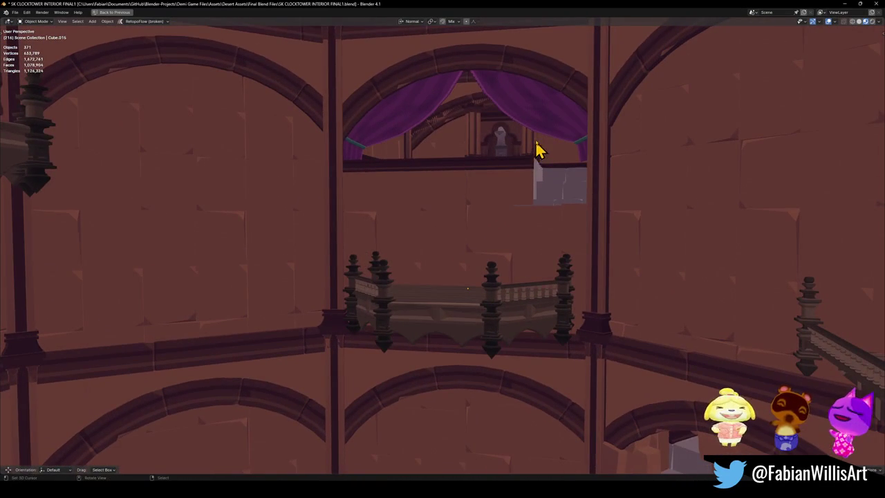
pyautogui.click(538, 153)
pyautogui.moveTo(569, 136); pyautogui.dragTo(533, 199, button='middle')
pyautogui.scroll(3, 529, 150)
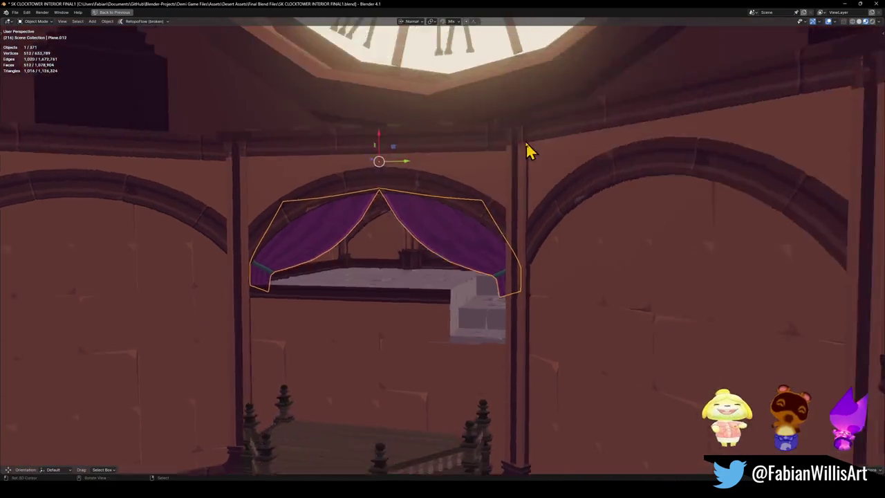
pyautogui.scroll(3, 484, 208)
pyautogui.scroll(-1, 474, 198)
pyautogui.scroll(-4, 505, 251)
pyautogui.moveTo(504, 251); pyautogui.dragTo(523, 228, button='middle')
pyautogui.scroll(-3, 523, 228)
pyautogui.hotkey('alt', 'a')
pyautogui.hotkey('shift', '`')
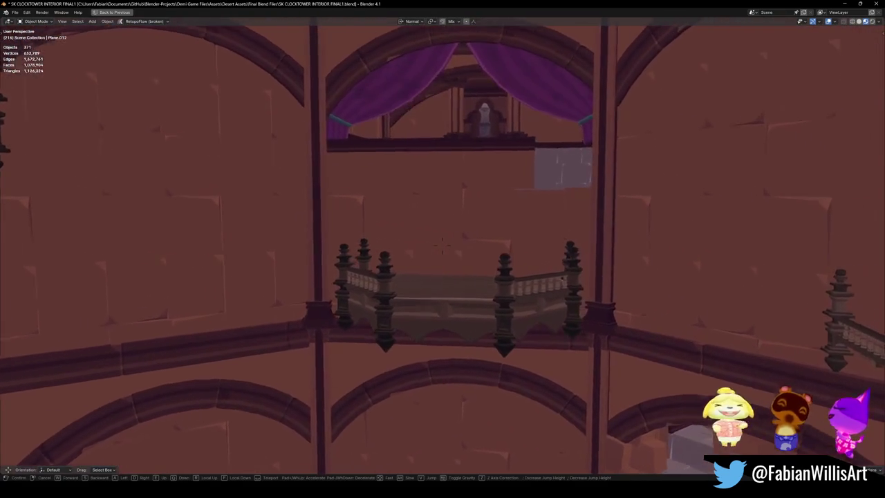
pyautogui.press('s')
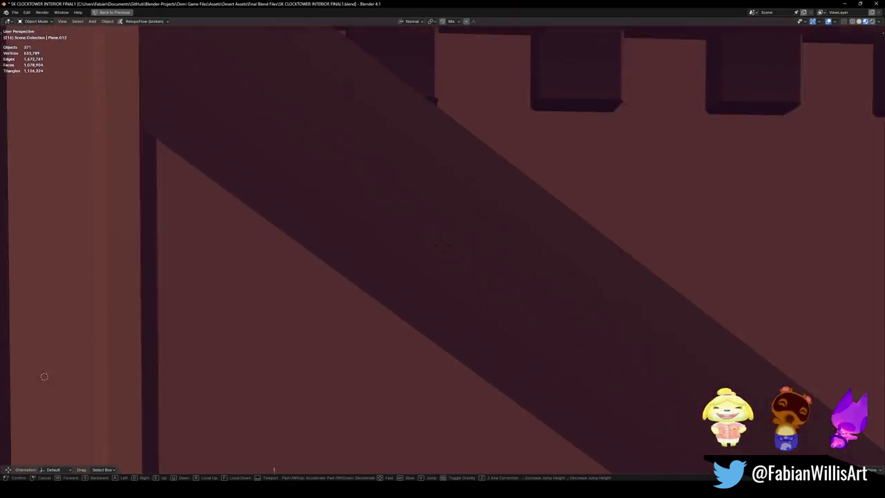
pyautogui.press('s')
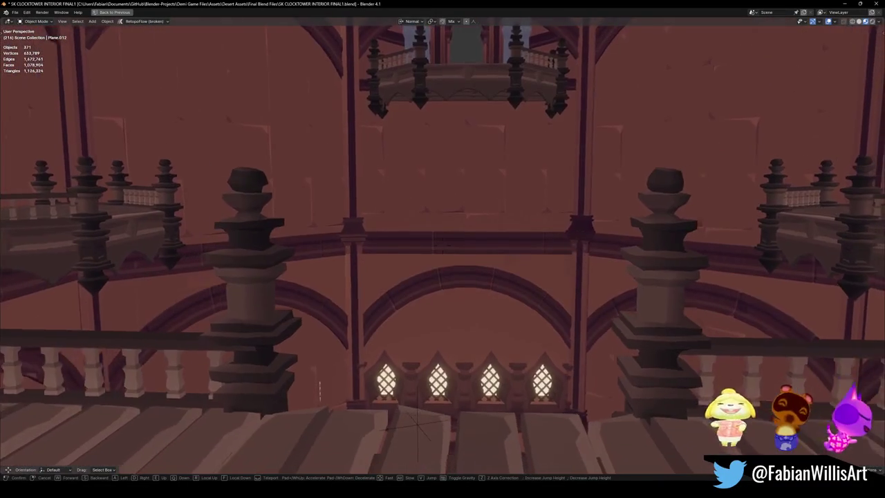
pyautogui.click(530, 216)
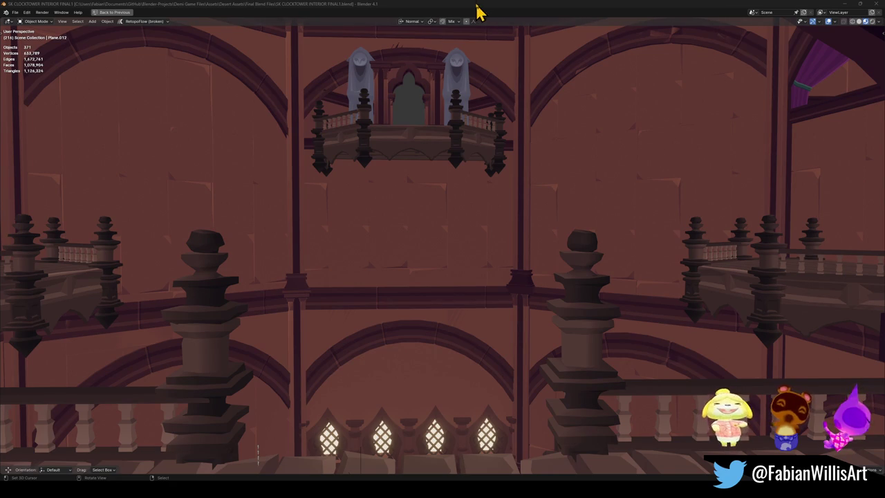
# Walk the view up to the clock face and back to the balconies, then bring up a file search
pyautogui.hotkey('shift', '`')
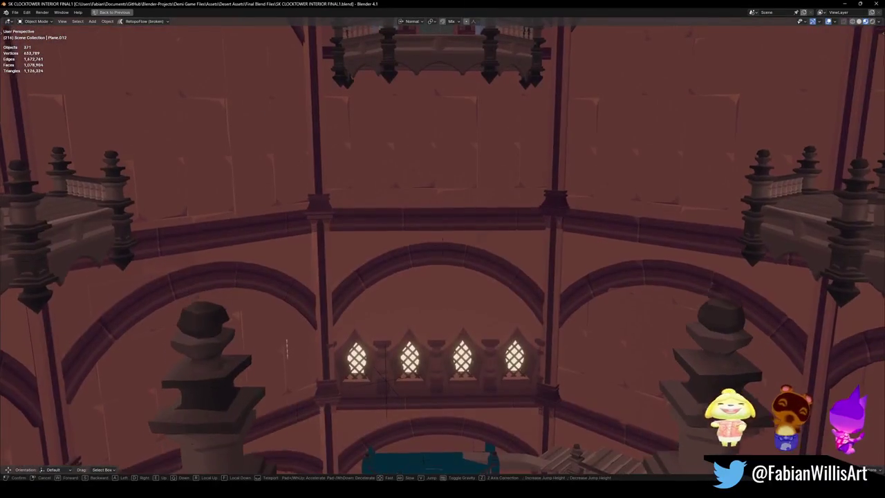
pyautogui.click(457, 216)
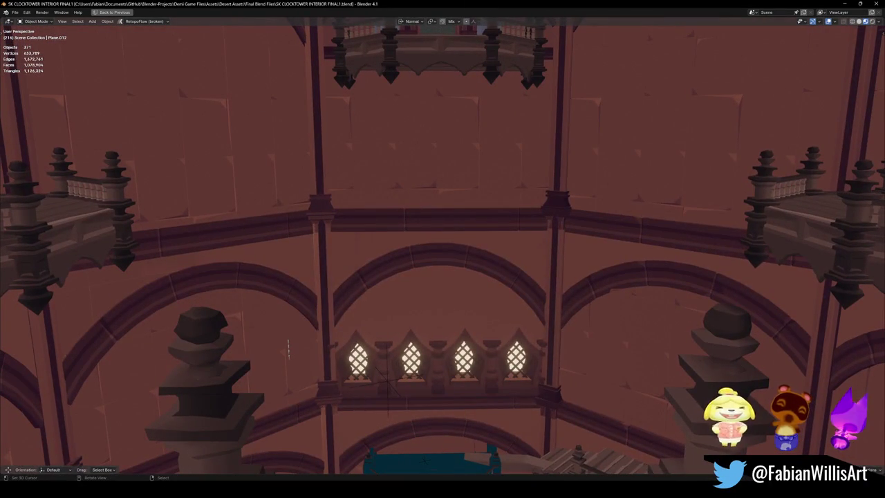
pyautogui.hotkey('alt', 'Tab')
pyautogui.click(674, 156)
# Search Blender-Projects for 'mouse' and open Mouse.blend from the results
pyautogui.write('mouse')
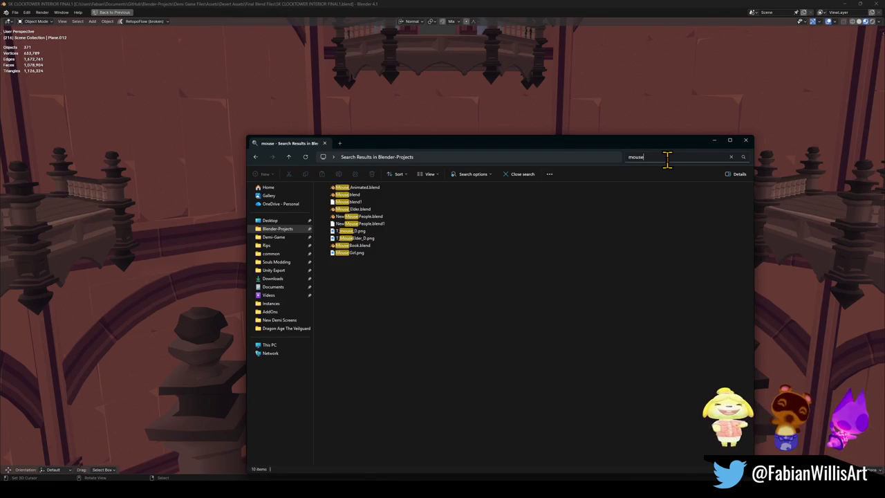
pyautogui.click(368, 211)
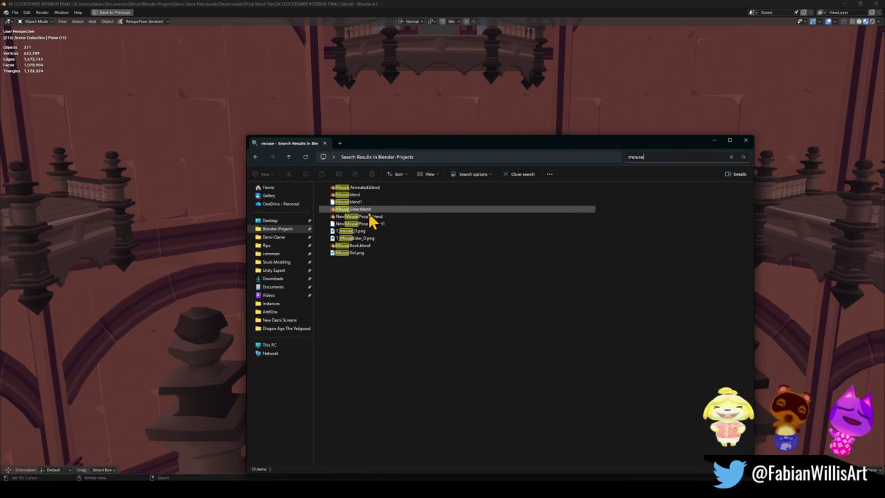
pyautogui.click(360, 196)
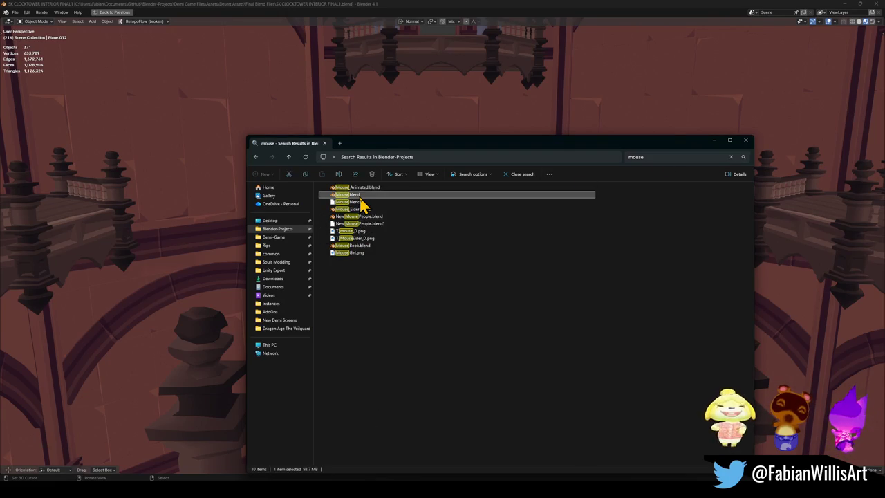
pyautogui.doubleClick(356, 195)
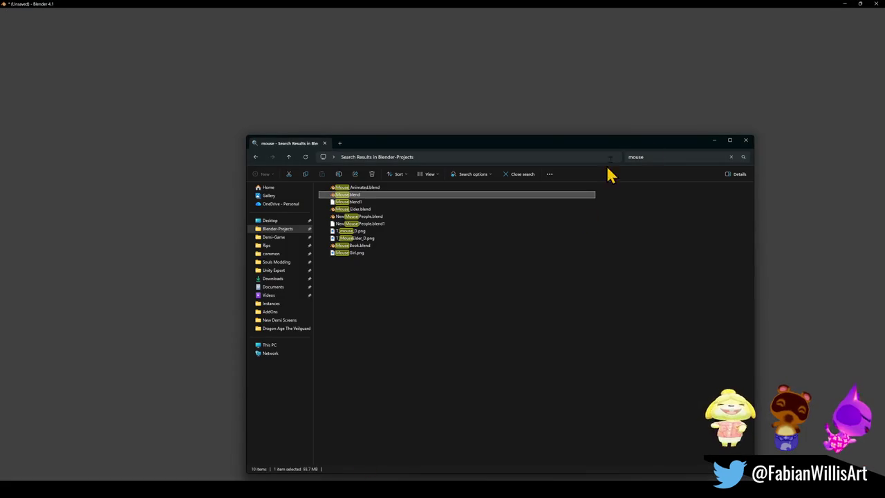
# Search files for 'bell' and open Mouse.blend
pyautogui.click(667, 157)
pyautogui.write('bell')
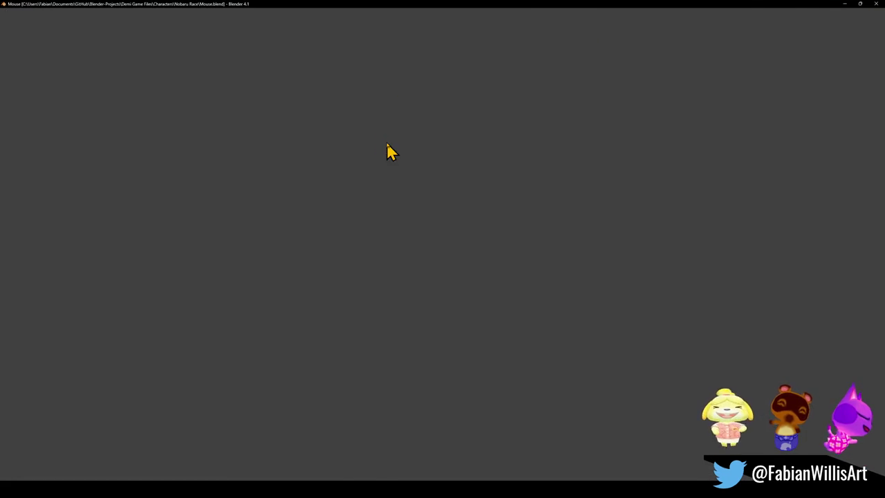
pyautogui.scroll(5, 816, 103)
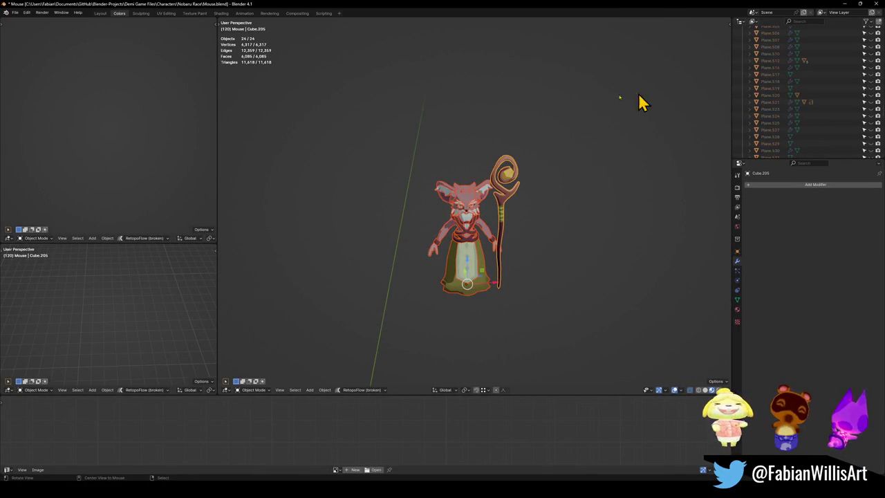
pyautogui.moveTo(723, 99); pyautogui.dragTo(559, 122, button='middle')
# Reveal all hidden objects in Mouse.blend with Alt+H
pyautogui.hotkey('alt', 'h')
pyautogui.scroll(4, 791, 93)
pyautogui.scroll(5, 788, 91)
pyautogui.scroll(3, 785, 90)
pyautogui.scroll(5, 788, 111)
pyautogui.scroll(5, 784, 100)
pyautogui.scroll(5, 782, 76)
pyautogui.scroll(5, 761, 72)
pyautogui.moveTo(744, 68); pyautogui.dragTo(744, 137, button='middle')
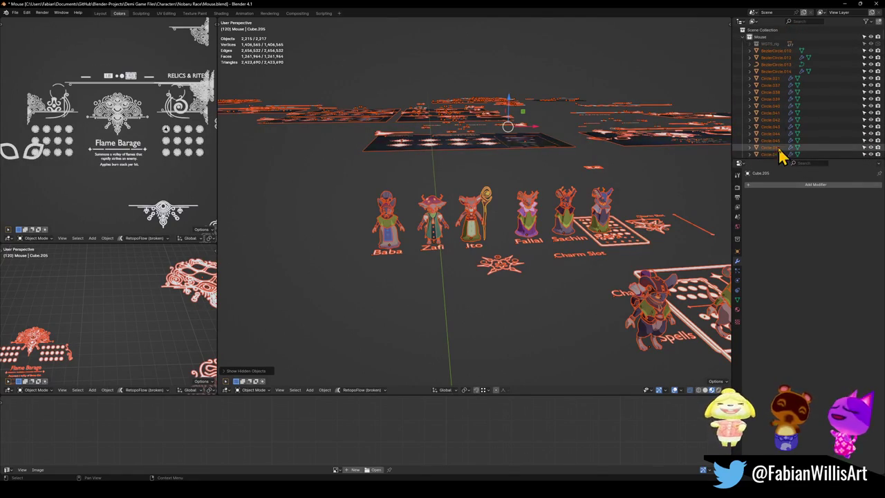
# Deselect everything, collapse the outliner to top-level collections, and locate the golden bell
pyautogui.click(570, 140)
pyautogui.moveTo(735, 75); pyautogui.dragTo(747, 138)
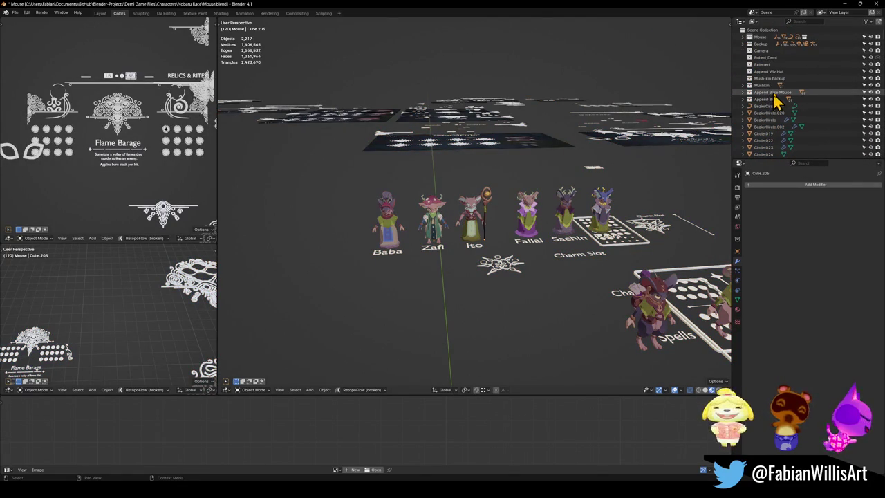
pyautogui.moveTo(547, 156)
pyautogui.mouseDown(button='middle')
pyautogui.moveTo(458, 227)
pyautogui.moveTo(433, 233)
pyautogui.moveTo(540, 182)
pyautogui.mouseUp(button='middle')
pyautogui.scroll(5, 500, 208)
pyautogui.scroll(-3, 539, 182)
pyautogui.click(533, 178)
pyautogui.press('g')
pyautogui.rightClick(527, 162)
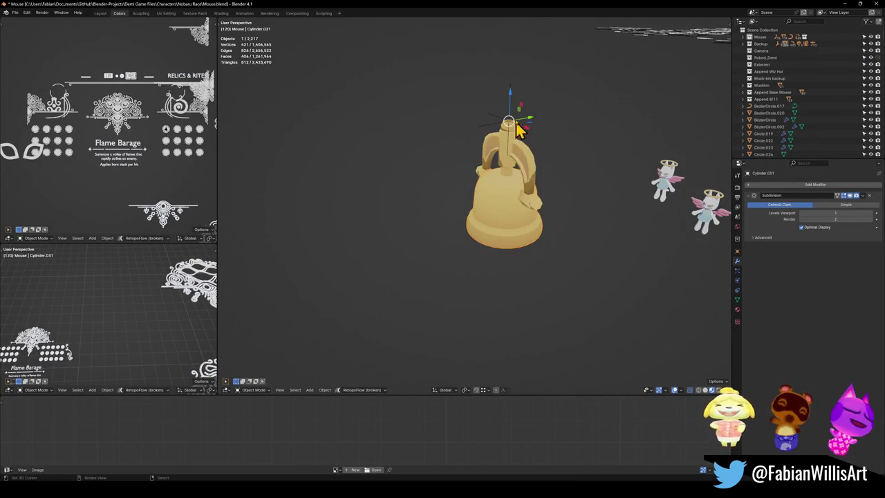
# Select Bell Parent with all its children and copy the five bell objects
pyautogui.click(518, 112)
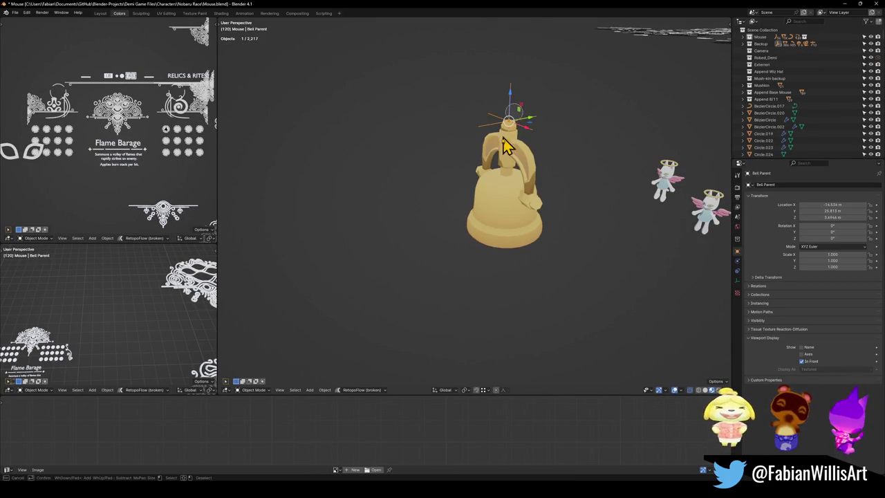
pyautogui.press('g')
pyautogui.rightClick(443, 201)
pyautogui.hotkey('shift', 'g')
pyautogui.click(441, 199)
pyautogui.hotkey('ctrl', 'c')
# Return to the clock tower file and orbit toward the statue balcony
pyautogui.click(847, 4)
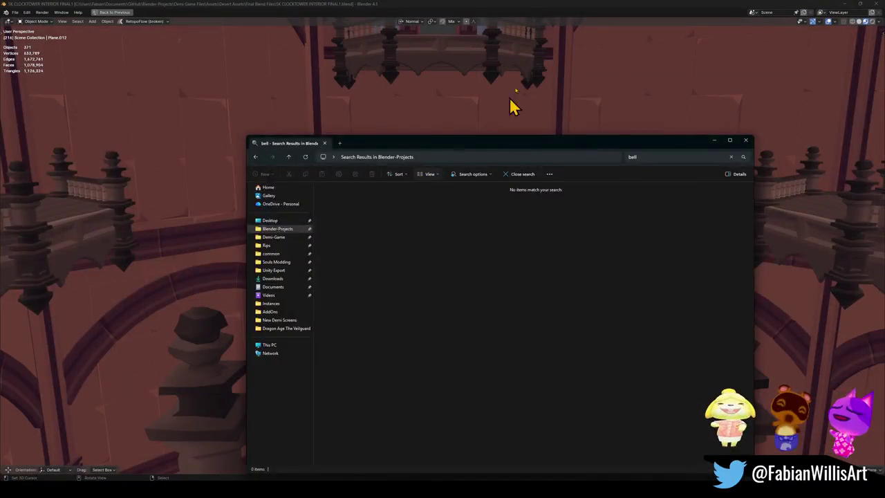
pyautogui.click(549, 19)
pyautogui.moveTo(476, 206); pyautogui.dragTo(478, 350, button='middle')
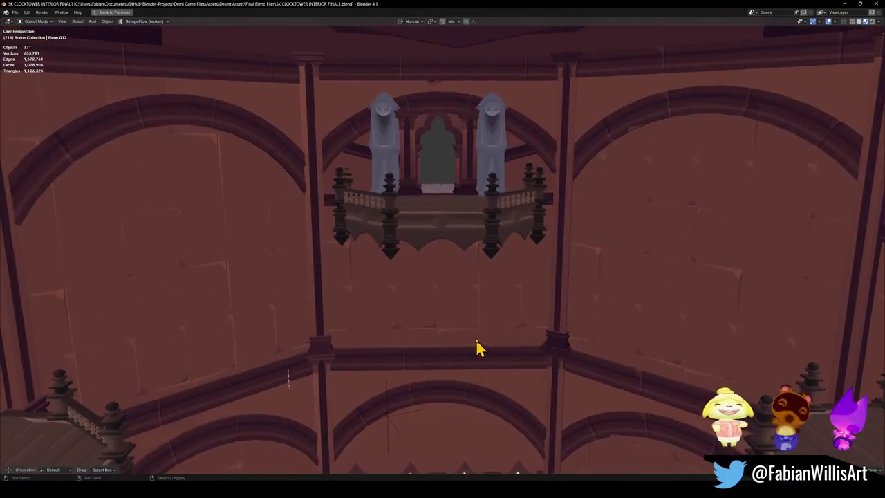
pyautogui.keyDown('shift'); pyautogui.rightClick(425, 218); pyautogui.keyUp('shift')
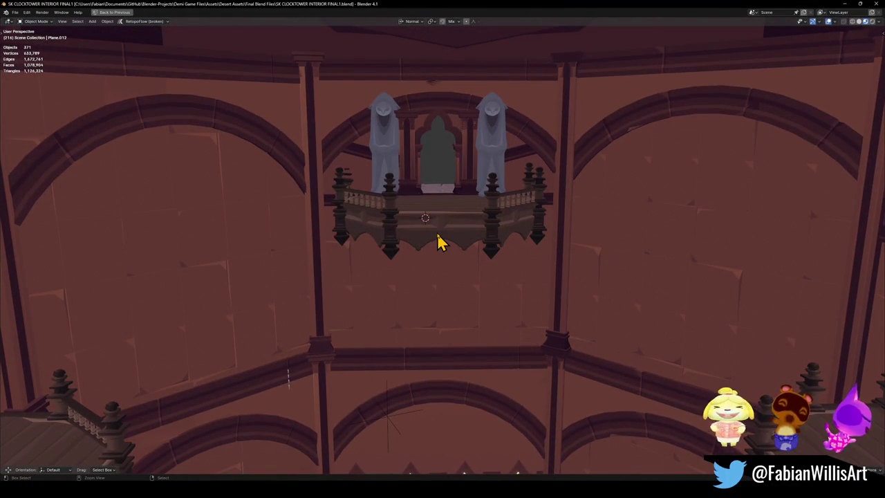
pyautogui.hotkey('ctrl', 'v')
pyautogui.hotkey('shift', 's')
pyautogui.click(447, 224)
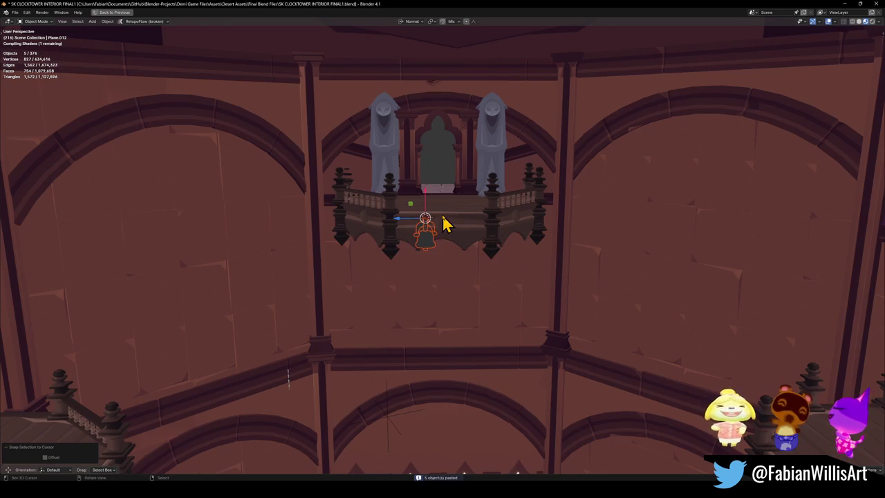
pyautogui.press('KP_Decimal')
pyautogui.scroll(-5, 430, 231)
pyautogui.moveTo(484, 229)
pyautogui.mouseDown(button='middle')
pyautogui.moveTo(471, 253)
pyautogui.moveTo(480, 237)
pyautogui.mouseUp(button='middle')
pyautogui.press('g')
pyautogui.click(350, 347)
pyautogui.moveTo(365, 346)
pyautogui.mouseDown(button='middle')
pyautogui.moveTo(458, 251)
pyautogui.moveTo(468, 255)
pyautogui.moveTo(450, 284)
pyautogui.moveTo(486, 286)
pyautogui.moveTo(476, 241)
pyautogui.moveTo(462, 255)
pyautogui.moveTo(485, 270)
pyautogui.mouseUp(button='middle')
pyautogui.scroll(-4, 459, 251)
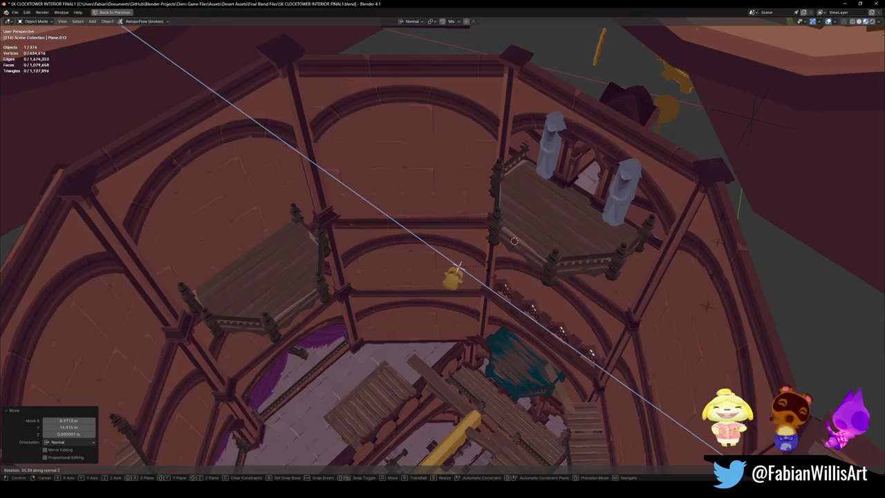
pyautogui.press(',')
pyautogui.click(437, 274)
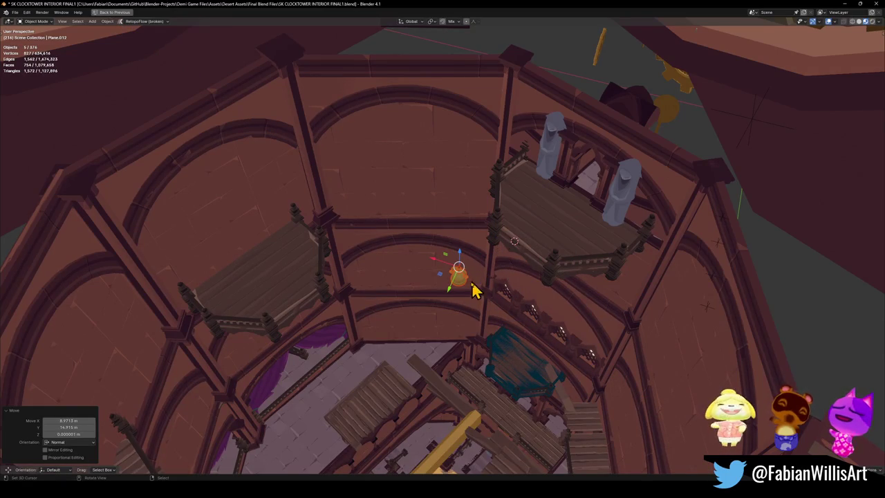
pyautogui.scroll(5, 467, 271)
pyautogui.scroll(3, 415, 228)
pyautogui.scroll(-5, 381, 215)
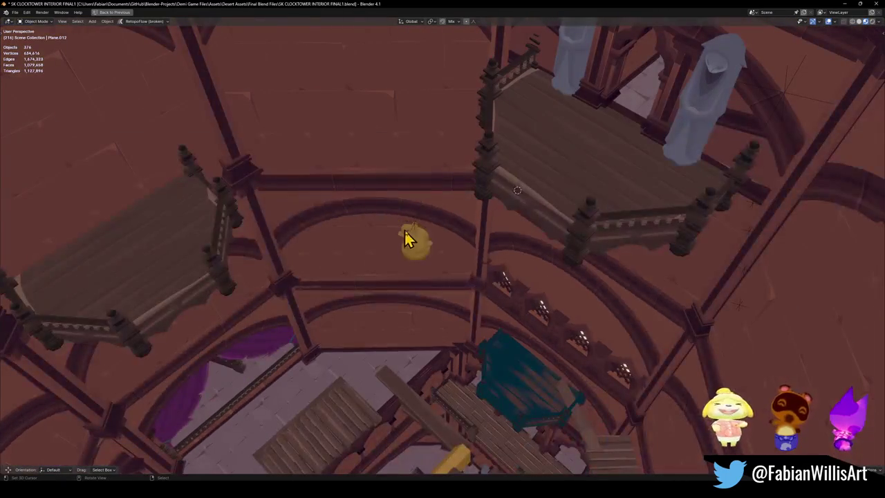
pyautogui.click(422, 230)
pyautogui.press('KP_Decimal')
pyautogui.press('r')
pyautogui.press('z')
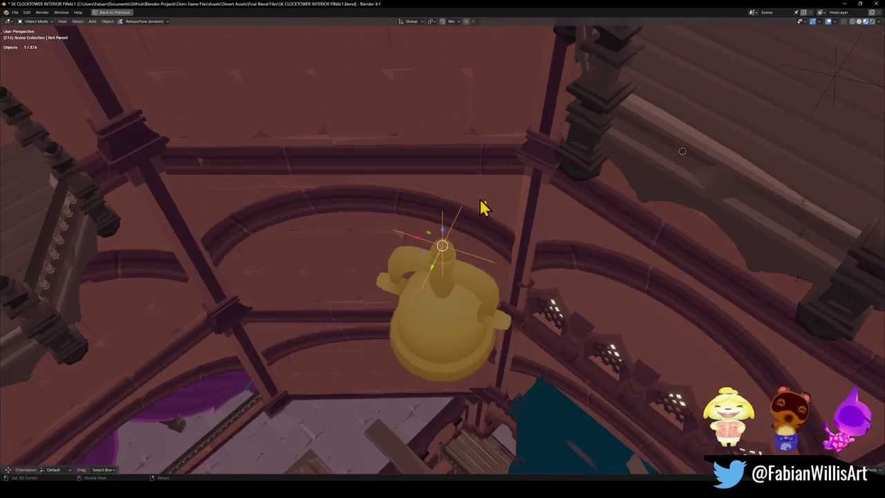
pyautogui.click(683, 151)
pyautogui.moveTo(682, 151); pyautogui.dragTo(474, 257, button='middle')
pyautogui.press('s')
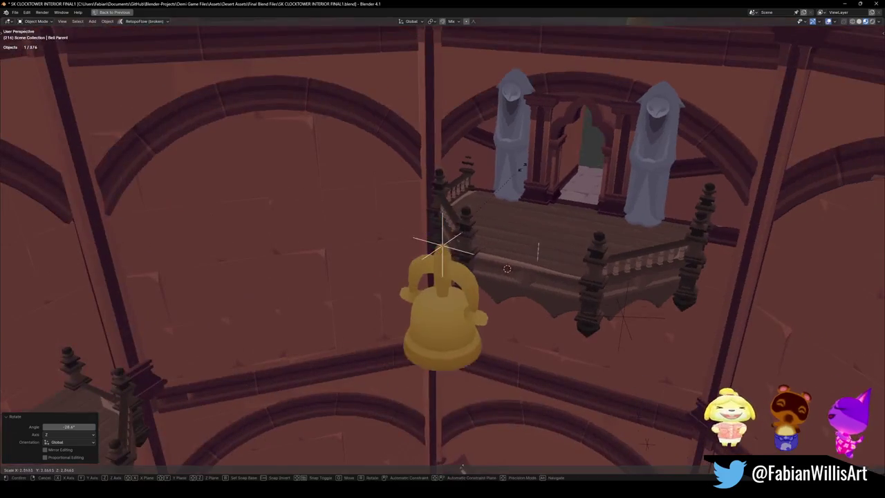
pyautogui.click(482, 238)
pyautogui.scroll(3, 482, 238)
pyautogui.hotkey('shift', '`')
pyautogui.press('w')
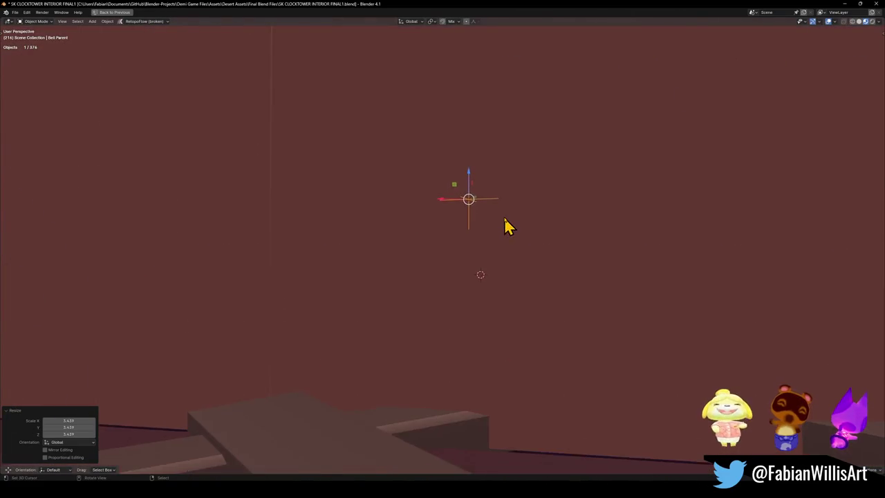
pyautogui.press('s')
pyautogui.press('s')
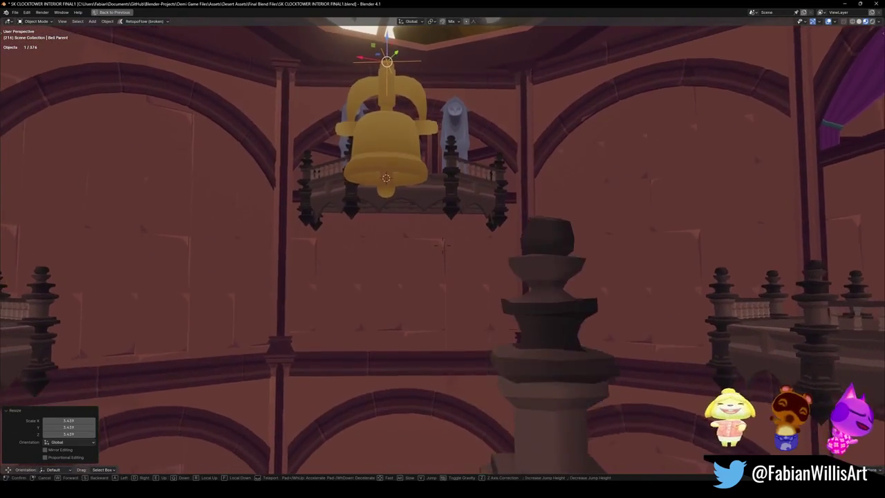
pyautogui.press('w')
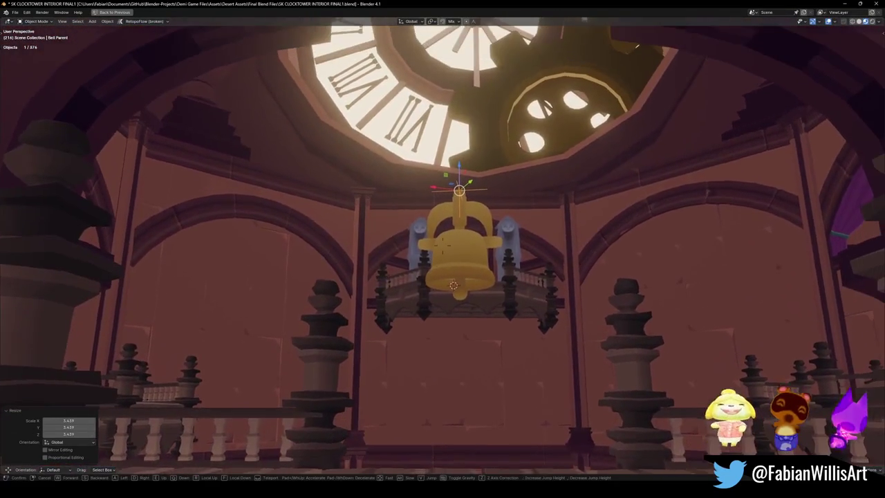
pyautogui.click(487, 257)
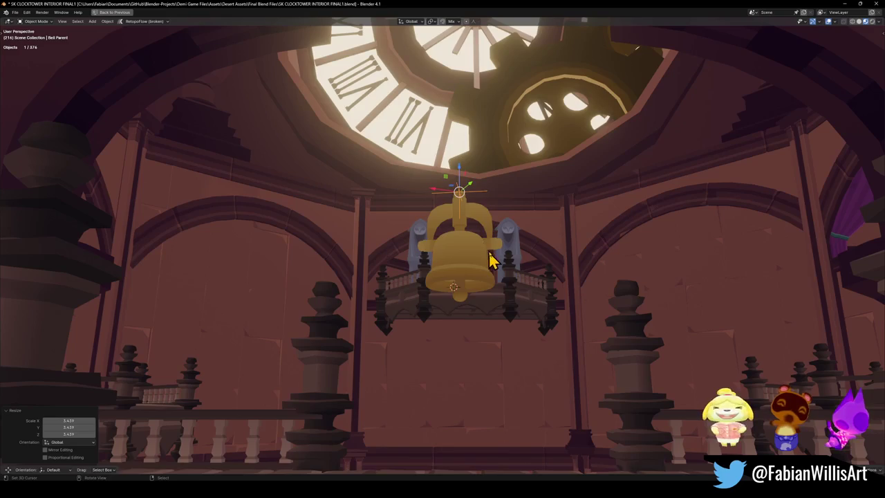
# Raise the bell along Z, turn it about Z, and scale it up about 1.76
pyautogui.press('g')
pyautogui.press('z')
pyautogui.click(500, 149)
pyautogui.press('r')
pyautogui.press('z')
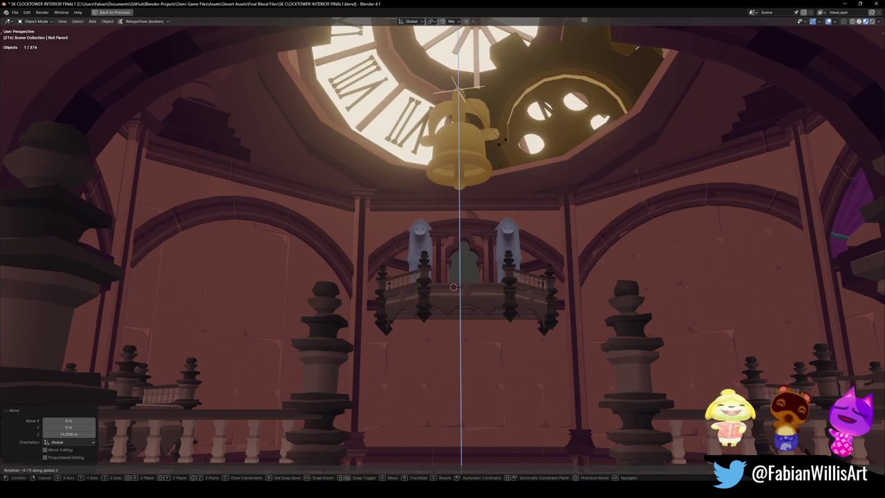
pyautogui.click(500, 178)
pyautogui.press('s')
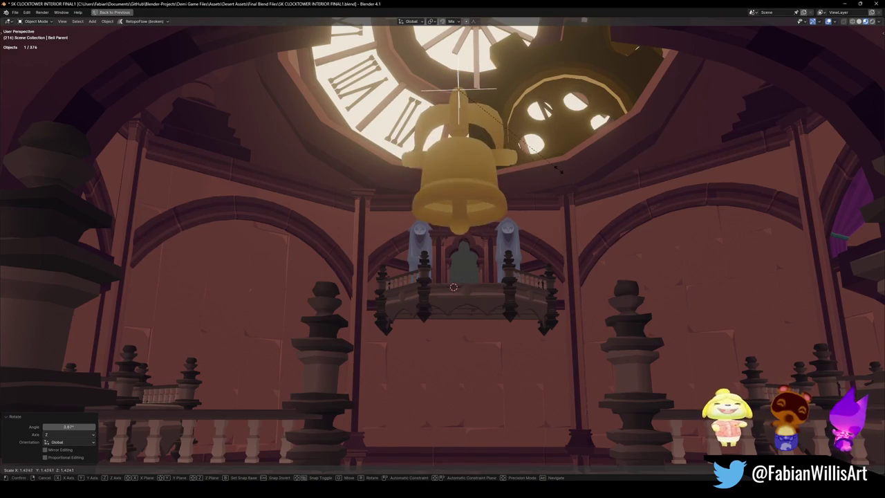
pyautogui.click(552, 216)
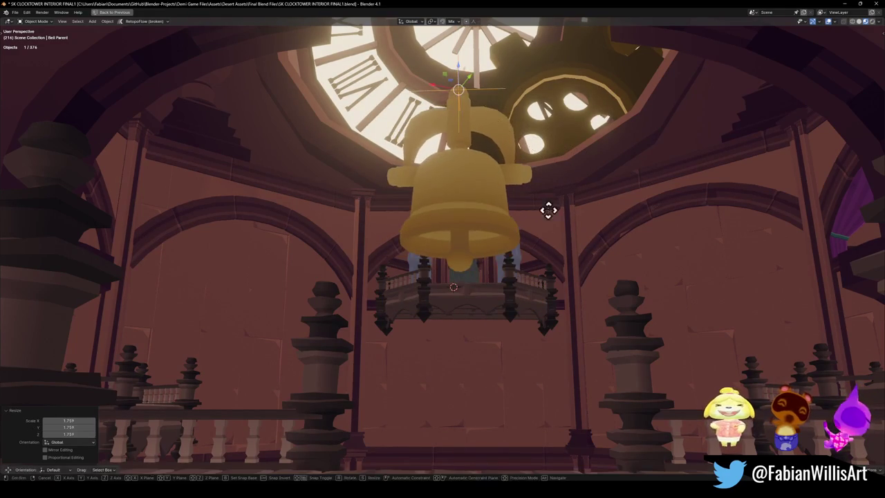
# Lift the bell higher under the clock face and give it a slight 1.55° turn
pyautogui.press('g')
pyautogui.press('z')
pyautogui.click(547, 151)
pyautogui.press('r')
pyautogui.press('z')
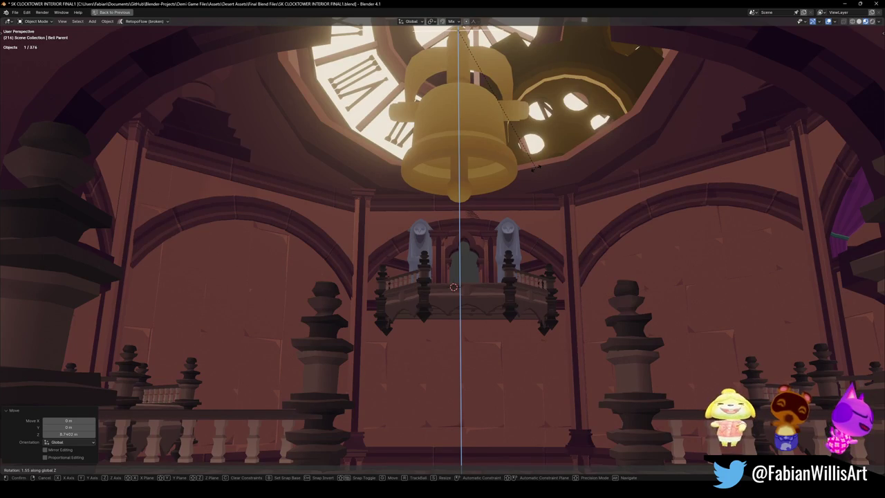
pyautogui.click(536, 171)
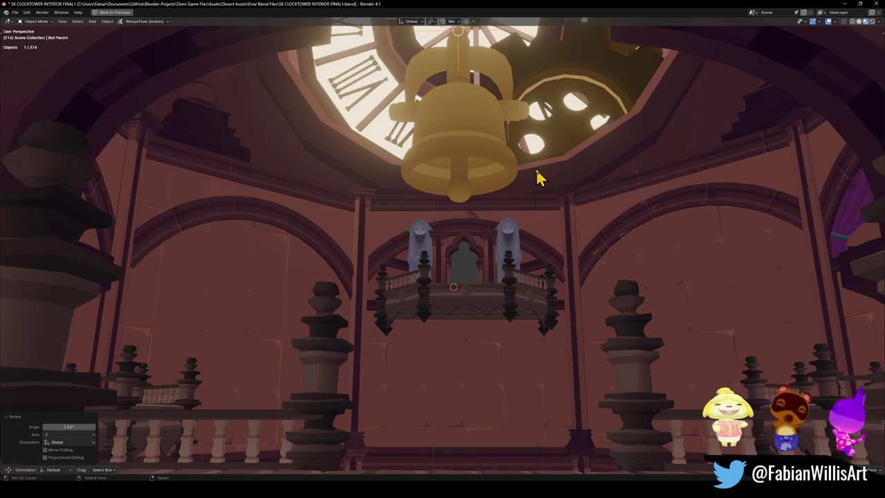
pyautogui.press('r')
pyautogui.rightClick(539, 175)
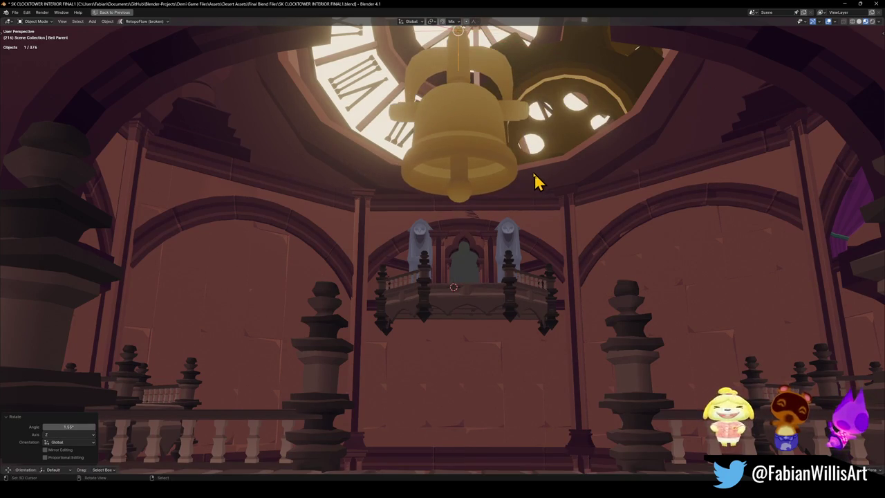
# Nudge the bell into place and set its final height against the clock face
pyautogui.press('g')
pyautogui.click(516, 172)
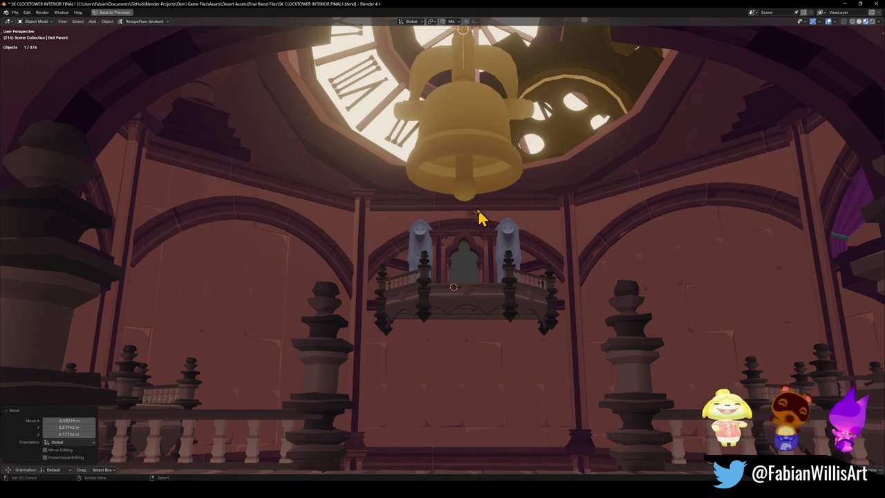
pyautogui.press('g')
pyautogui.press('z')
pyautogui.click(490, 122)
pyautogui.press('q')
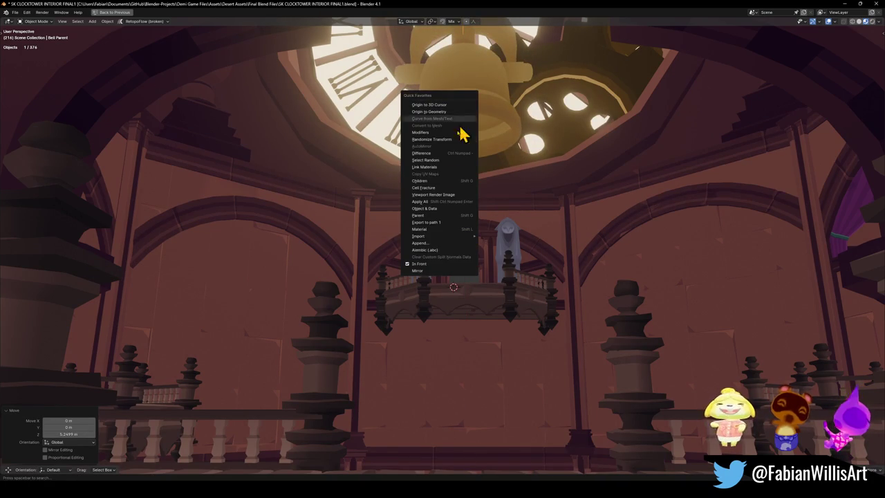
# Select the bell's child parts and place duplicate bells to the left and right
pyautogui.click(427, 181)
pyautogui.hotkey('shift', 'd')
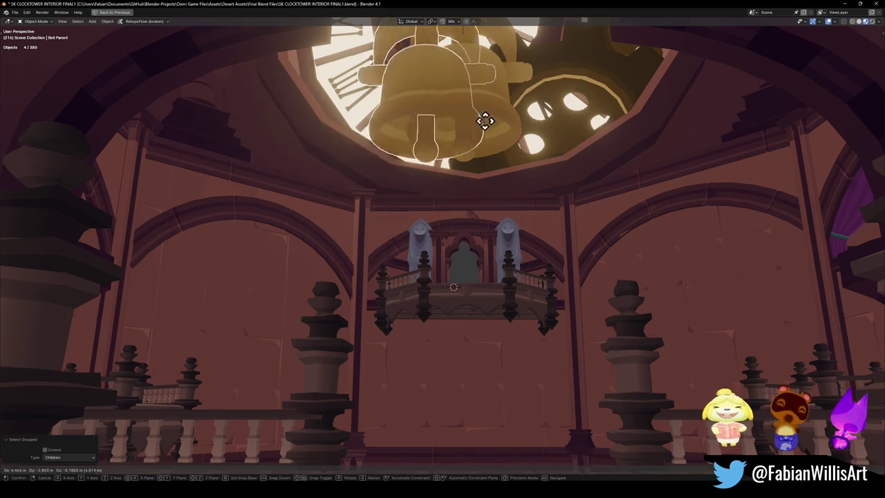
pyautogui.click(336, 118)
pyautogui.hotkey('shift', 'd')
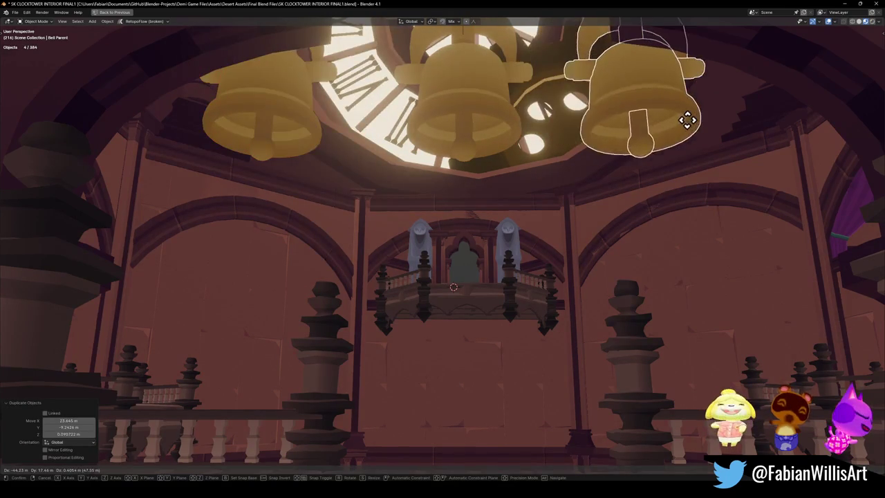
pyautogui.click(715, 124)
# Fly the view closer to inspect the row of three bells
pyautogui.hotkey('shift', '`')
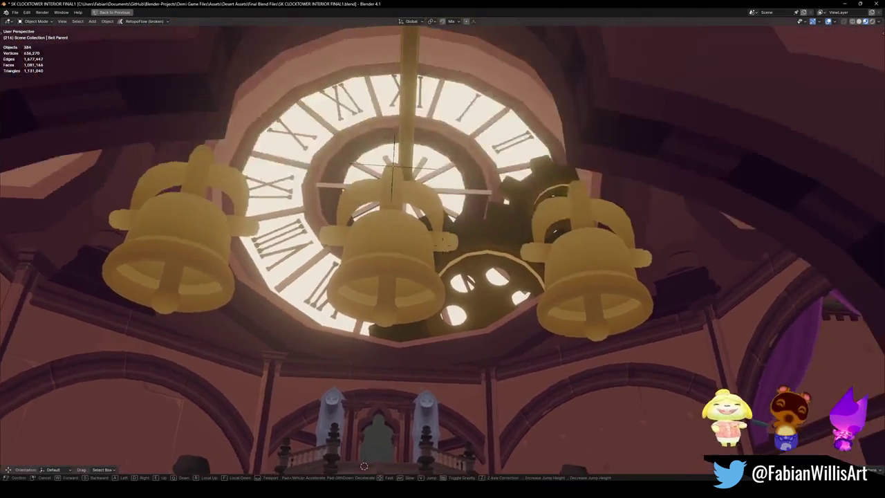
pyautogui.click(536, 186)
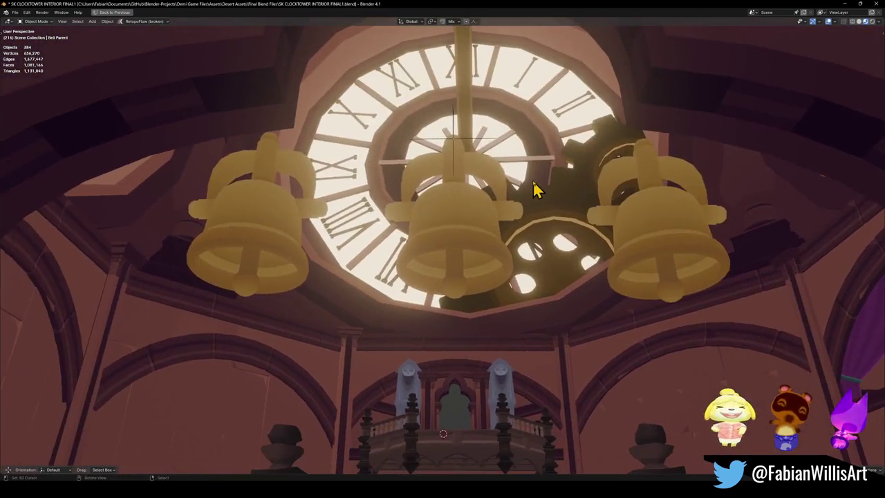
pyautogui.click(453, 142)
pyautogui.hotkey('shift', '`')
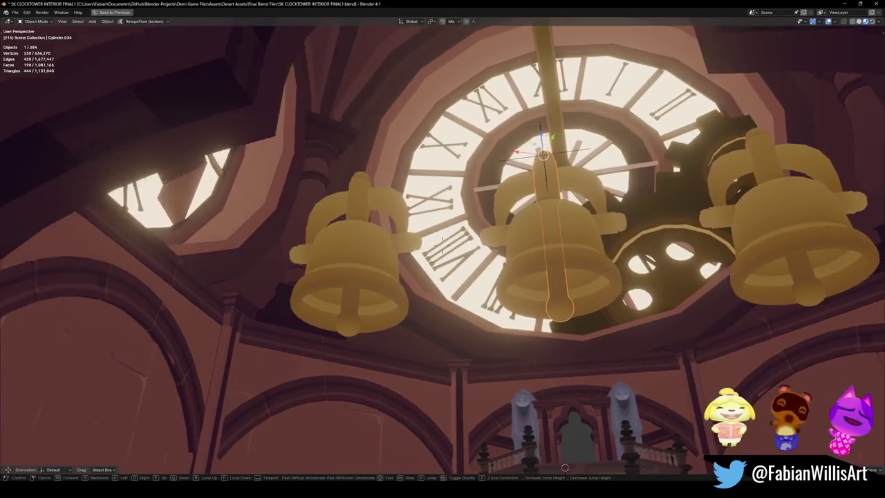
# Select the bells' parent and lower all three bells along Z
pyautogui.click(461, 174)
pyautogui.click(475, 148)
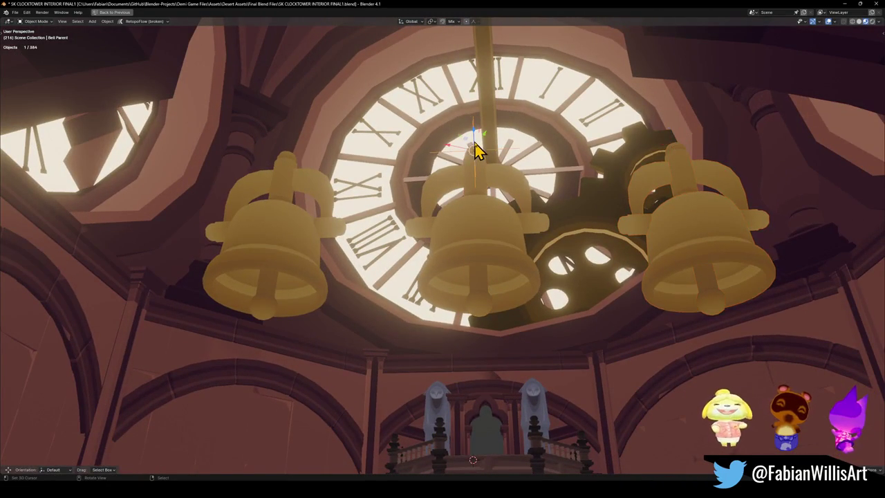
pyautogui.press('g')
pyautogui.press('z')
pyautogui.click(505, 202)
pyautogui.press('s')
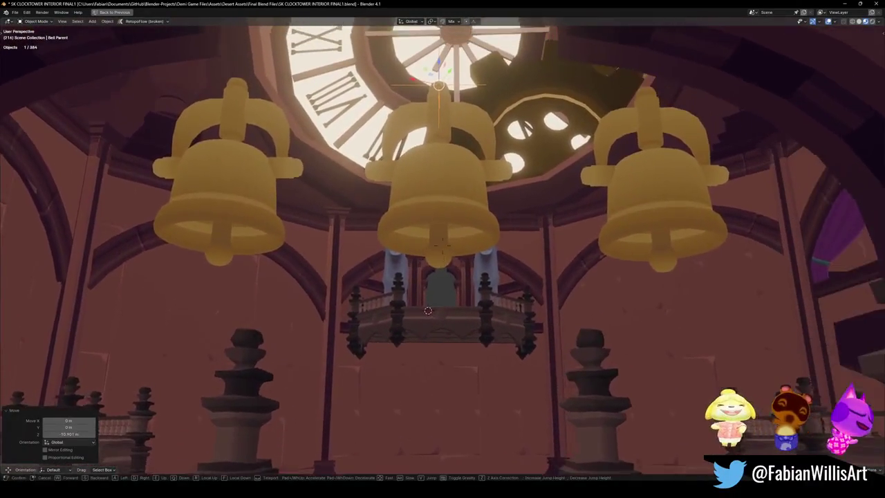
pyautogui.click(503, 212)
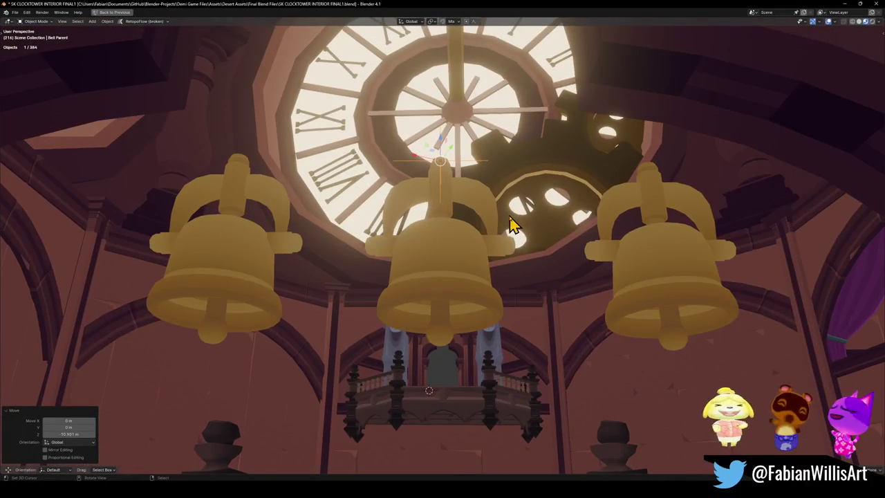
# Turn the three bells about 2° around Z, keep their size, and fly in to check
pyautogui.press('r')
pyautogui.press('z')
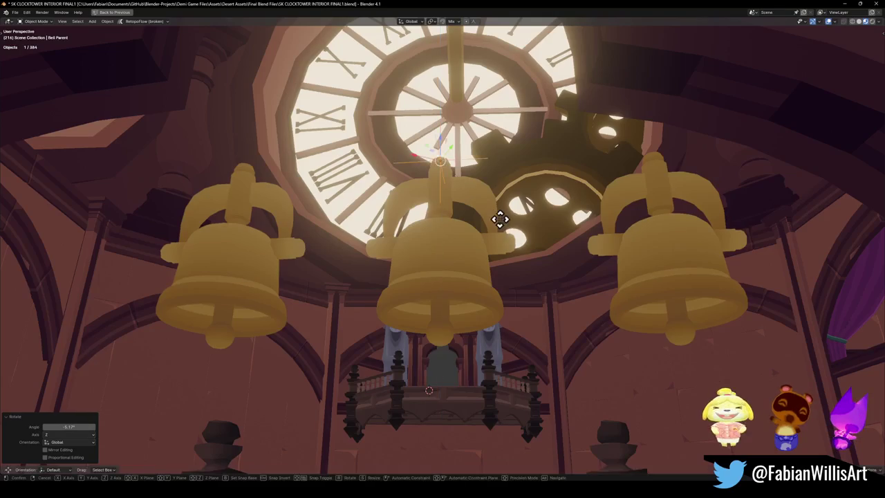
pyautogui.click(508, 197)
pyautogui.press('s')
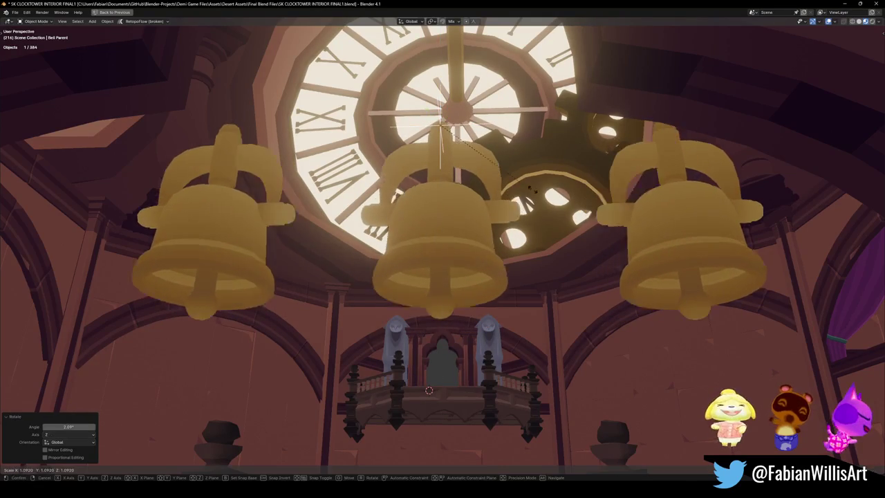
pyautogui.rightClick(540, 197)
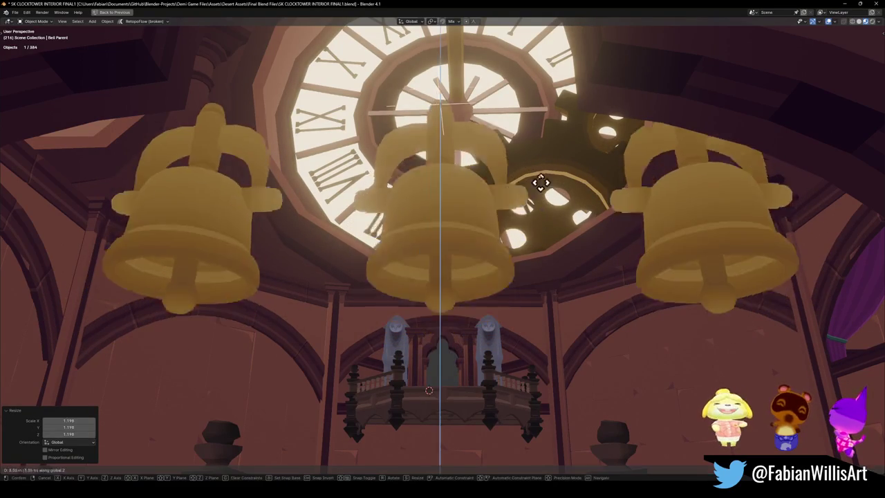
pyautogui.hotkey('shift', '`')
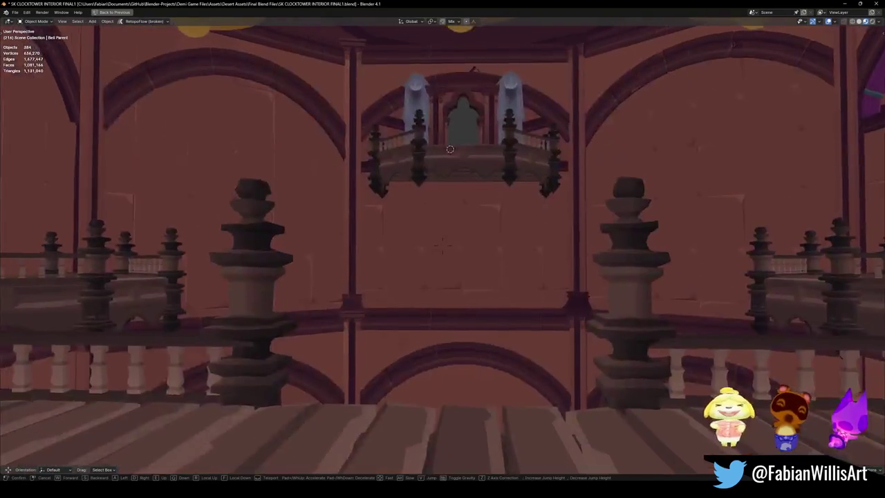
pyautogui.press('w')
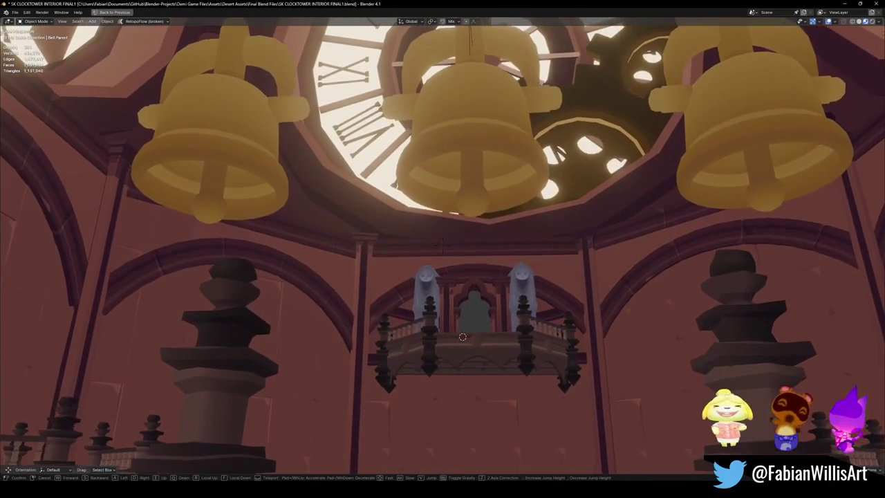
pyautogui.click(462, 339)
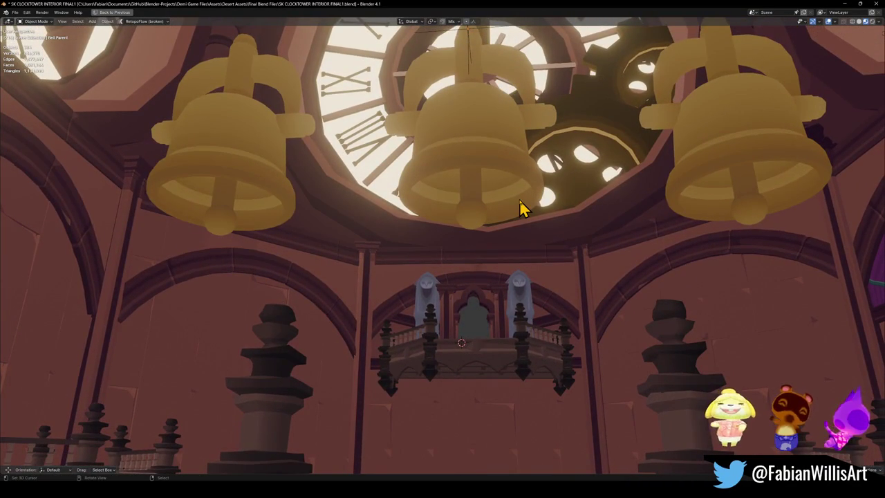